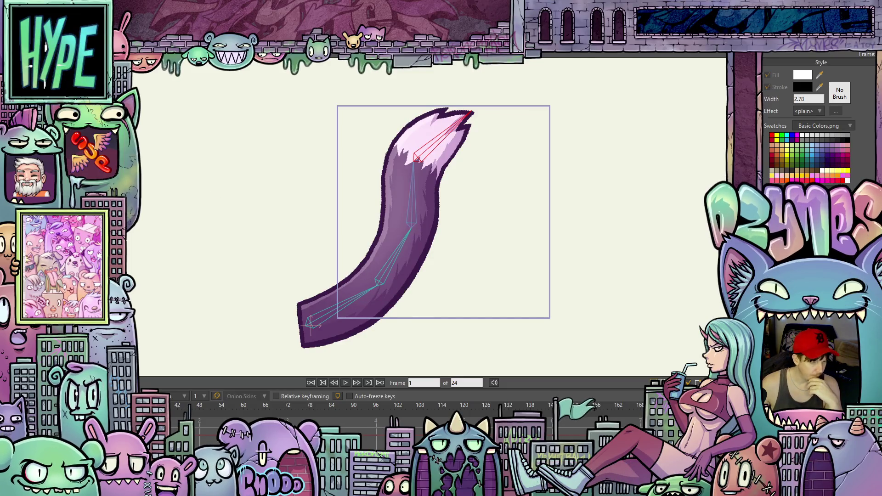
# Advance the animation to frame 12 and undo the tail's last bone pose there.
pyautogui.press('space')
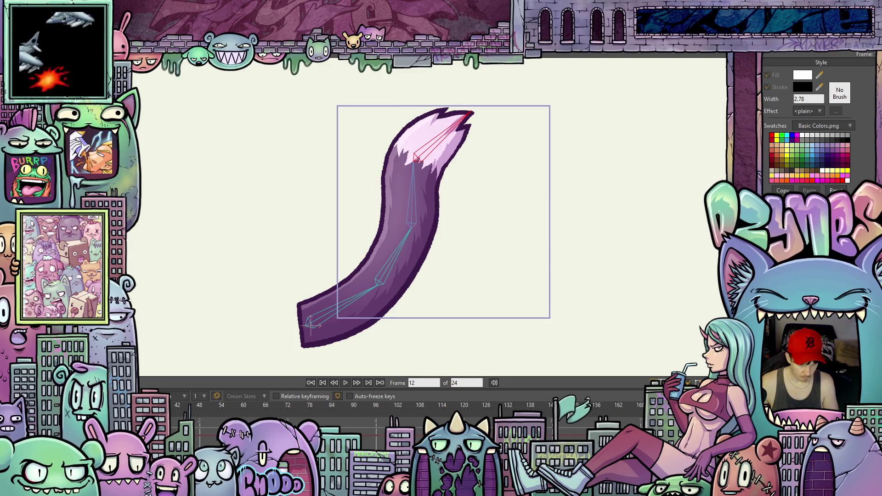
pyautogui.hotkey('ctrl', 'z')
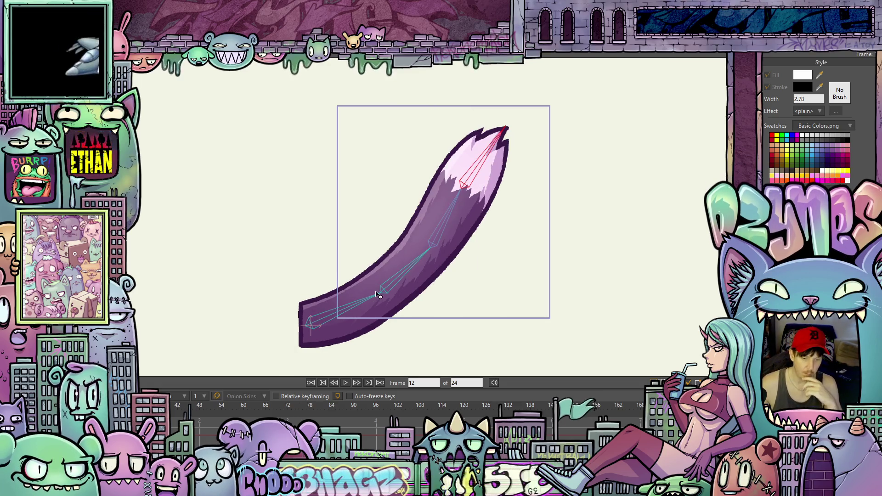
# Bend the tail on frame 12 so its tip swings right and upward, then preview the motion.
pyautogui.moveTo(428, 254); pyautogui.dragTo(426, 232)
pyautogui.moveTo(435, 179); pyautogui.dragTo(458, 186)
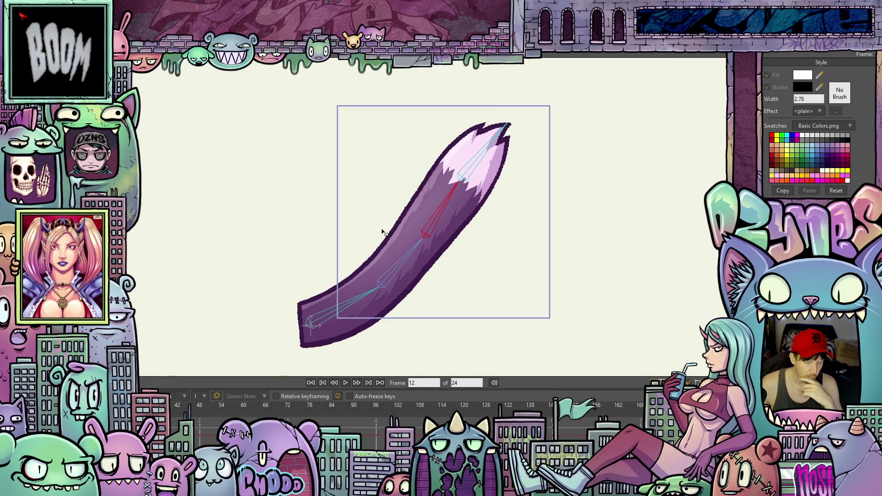
pyautogui.press('space')
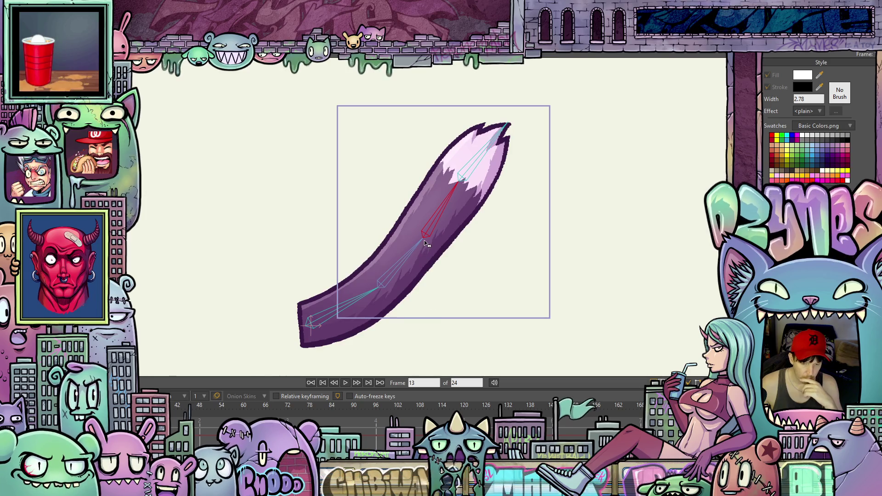
# Pose the tail on frame 13 stretched right with the white tip curling upward.
pyautogui.moveTo(458, 192); pyautogui.dragTo(469, 195)
pyautogui.moveTo(419, 242)
pyautogui.mouseDown()
pyautogui.moveTo(421, 252)
pyautogui.moveTo(436, 244)
pyautogui.moveTo(433, 252)
pyautogui.mouseUp()
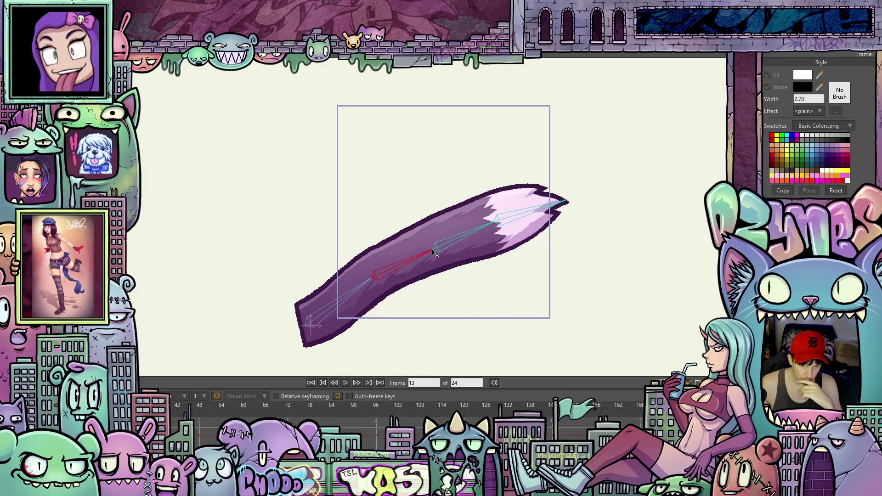
pyautogui.moveTo(485, 231); pyautogui.dragTo(502, 256)
pyautogui.moveTo(573, 256); pyautogui.dragTo(580, 238)
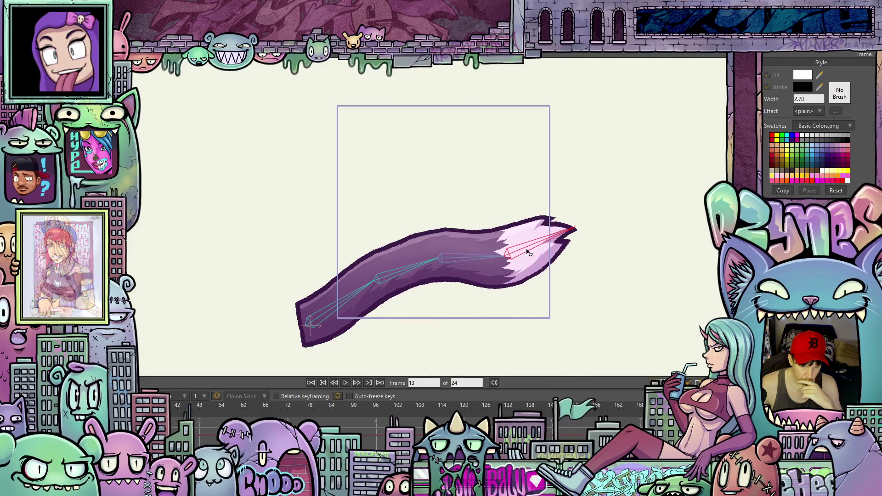
pyautogui.moveTo(502, 255); pyautogui.dragTo(503, 247)
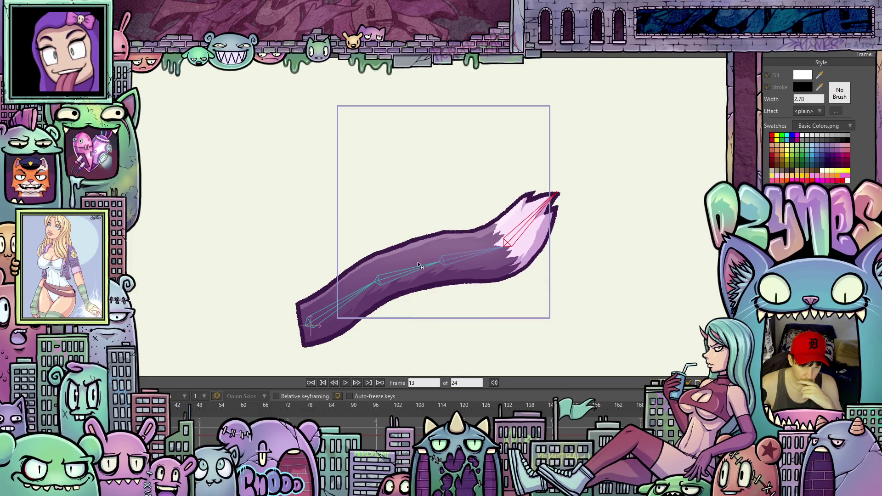
pyautogui.moveTo(429, 274)
pyautogui.mouseDown()
pyautogui.moveTo(467, 276)
pyautogui.moveTo(503, 264)
pyautogui.moveTo(506, 232)
pyautogui.mouseUp()
pyautogui.moveTo(544, 196); pyautogui.dragTo(541, 198)
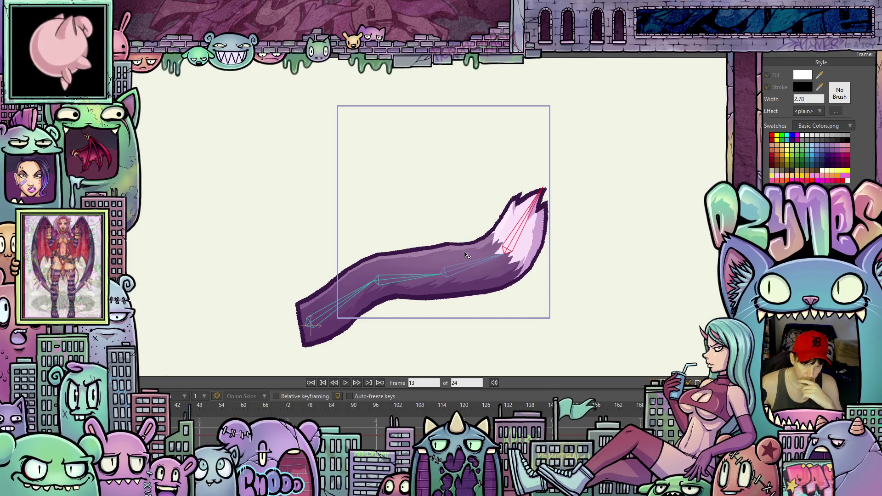
pyautogui.scroll(5, 469, 245)
pyautogui.scroll(-5, 458, 250)
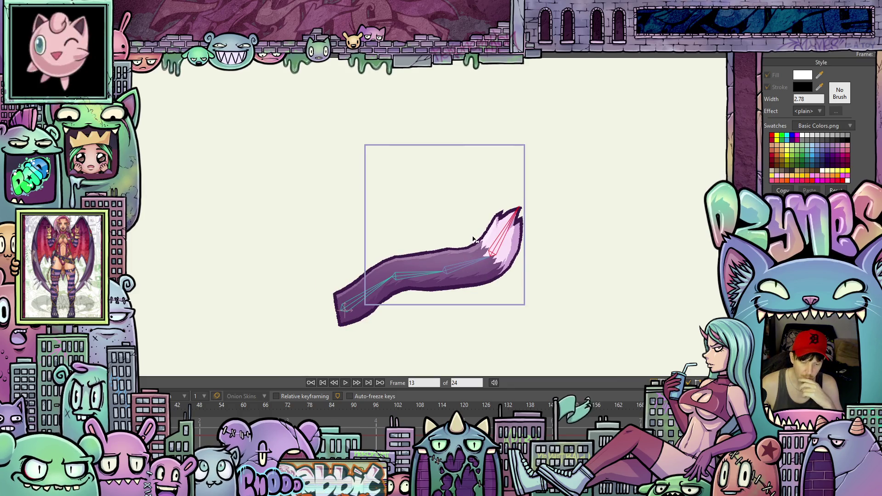
pyautogui.scroll(4, 475, 240)
pyautogui.scroll(-3, 487, 259)
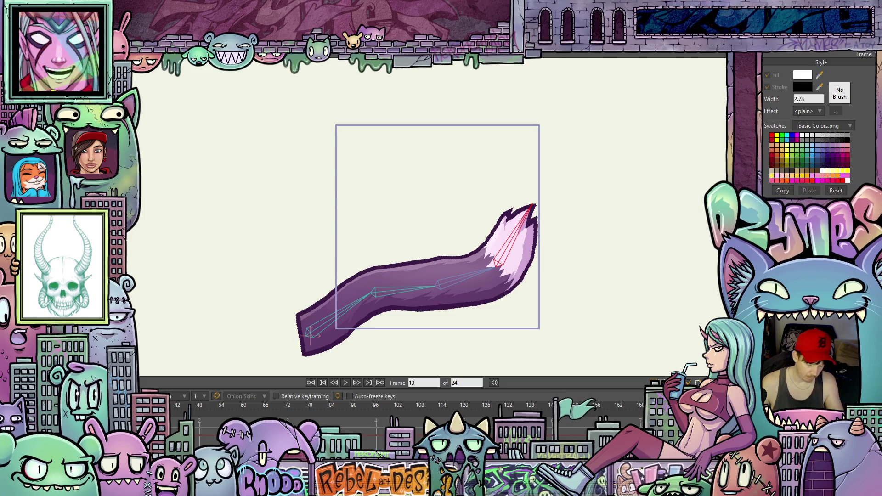
pyautogui.hotkey('ctrl', 'z')
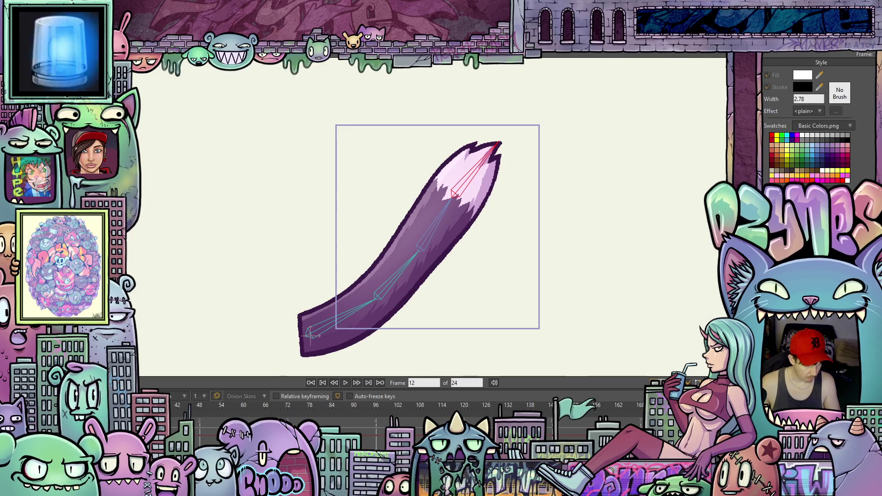
# Step back to frame 2 and preview the tail animation.
pyautogui.hotkey('ctrl', 'Left')
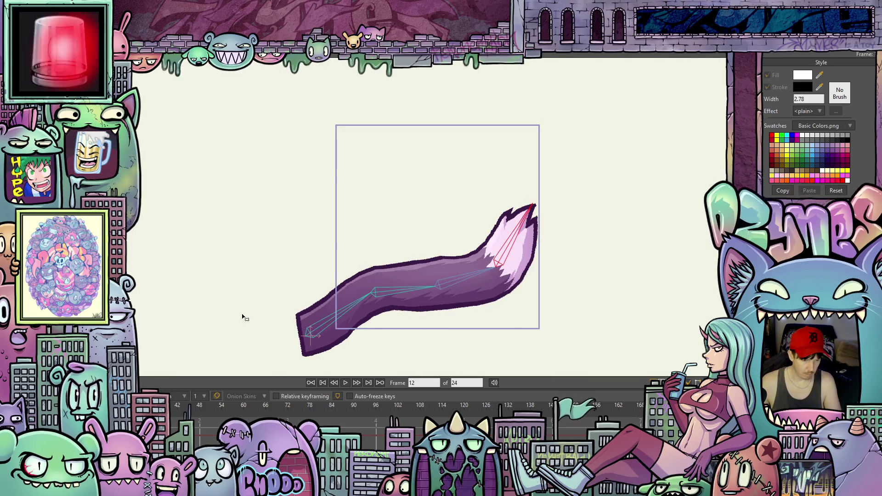
pyautogui.hotkey('ctrl', 'Left')
pyautogui.hotkey('ctrl', 'Left')
pyautogui.hotkey('ctrl', 'Left')
pyautogui.hotkey('ctrl', 'Left')
pyautogui.hotkey('ctrl', 'Left')
pyautogui.press('space')
pyautogui.press('space')
pyautogui.press('space')
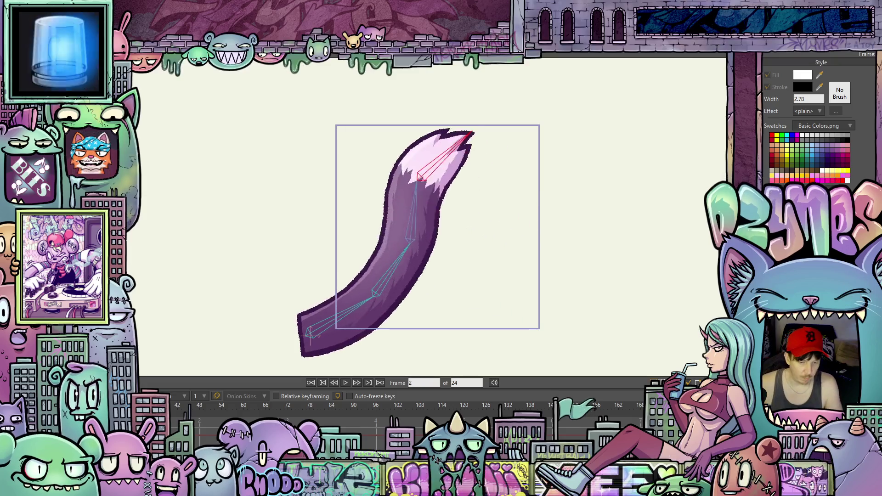
pyautogui.press('space')
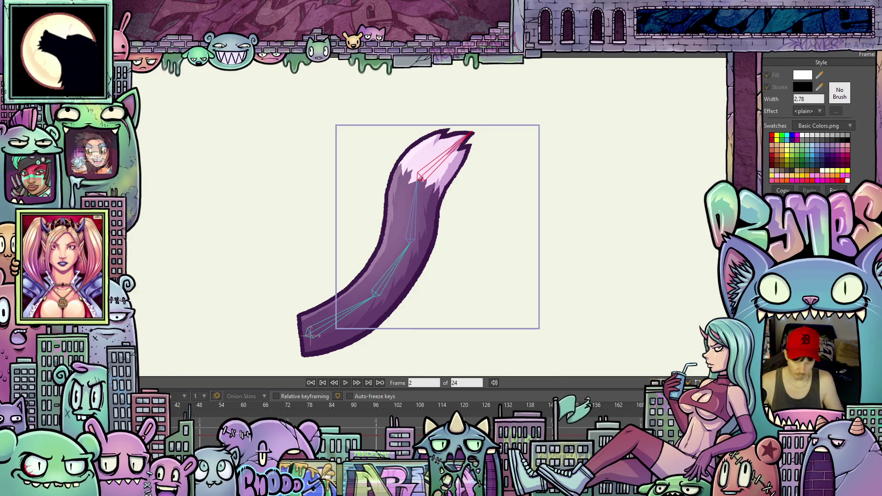
# Revert frame 2 to a straighter curve and check the rest pose on frames 0 and 1.
pyautogui.hotkey('ctrl', 'z')
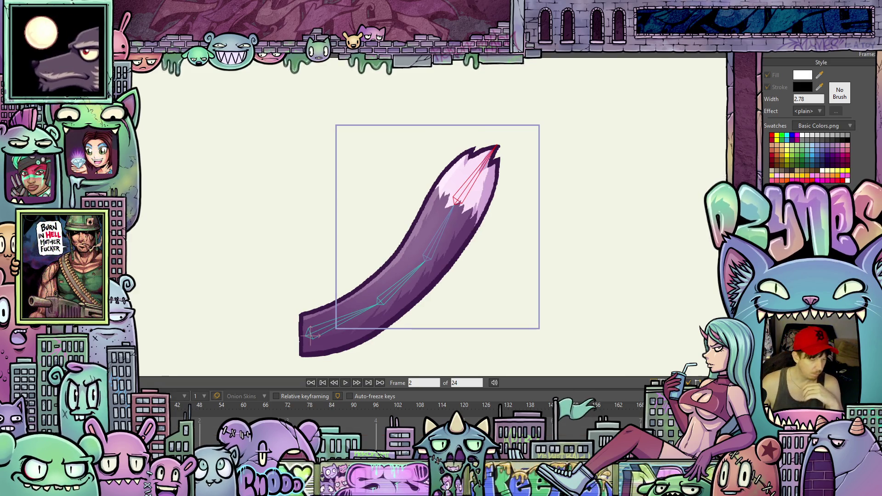
pyautogui.hotkey('shift', ',')
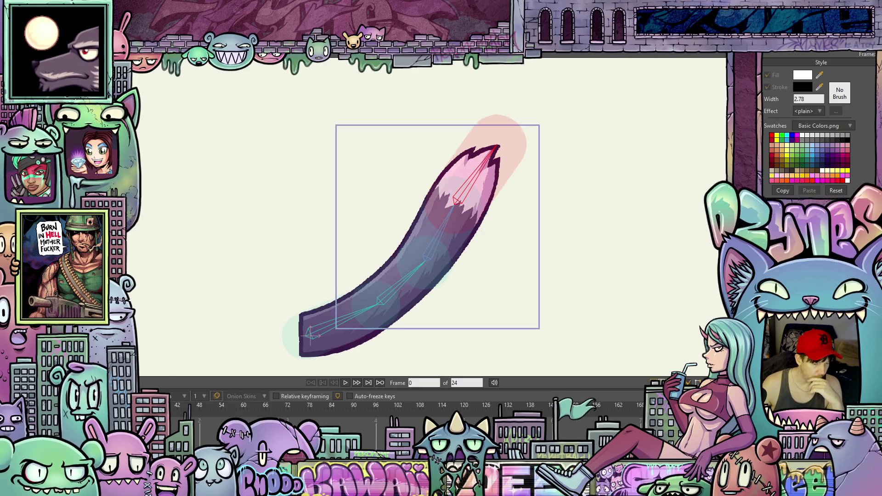
pyautogui.press('.')
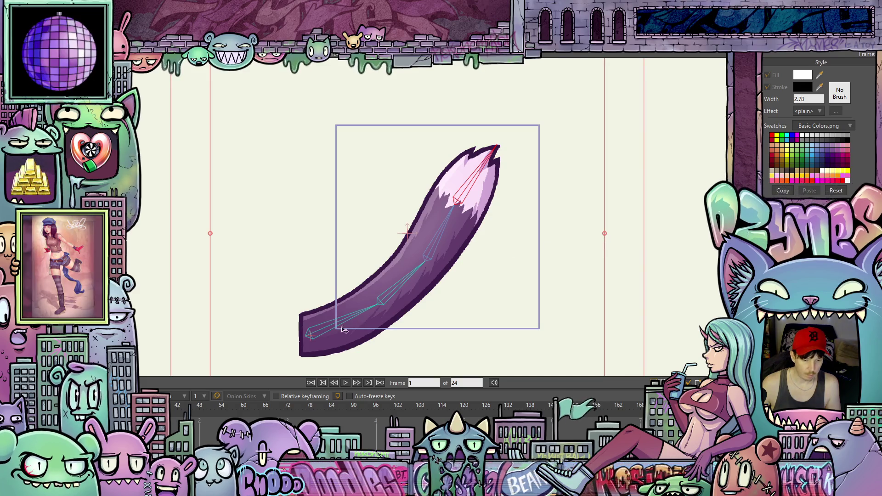
# Rotate the whole tail layer upright on frame 1, then rotate it clockwise on frame 12.
pyautogui.moveTo(611, 213); pyautogui.dragTo(587, 189)
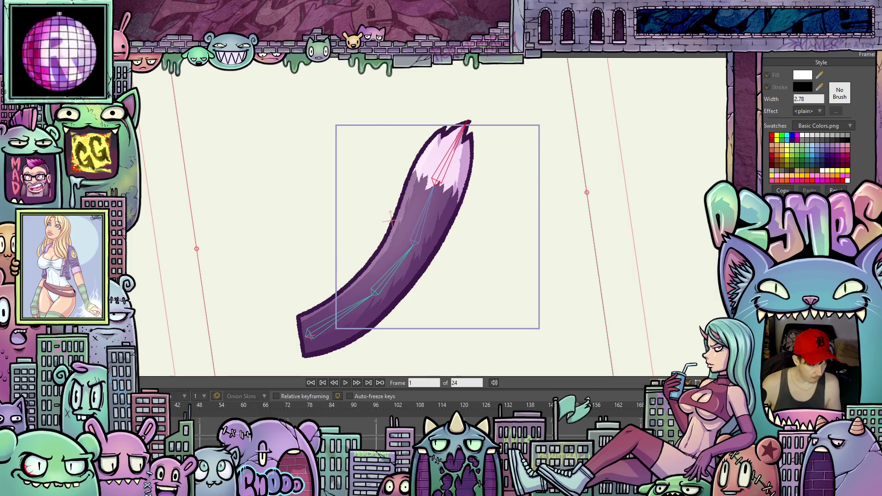
pyautogui.hotkey('ctrl', 'Right')
pyautogui.moveTo(590, 186)
pyautogui.mouseDown()
pyautogui.moveTo(622, 282)
pyautogui.moveTo(619, 274)
pyautogui.mouseUp()
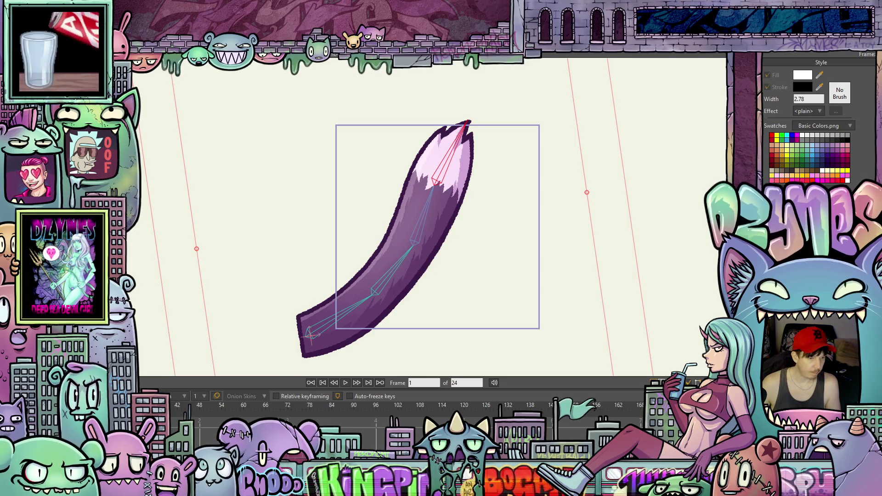
pyautogui.click(414, 251)
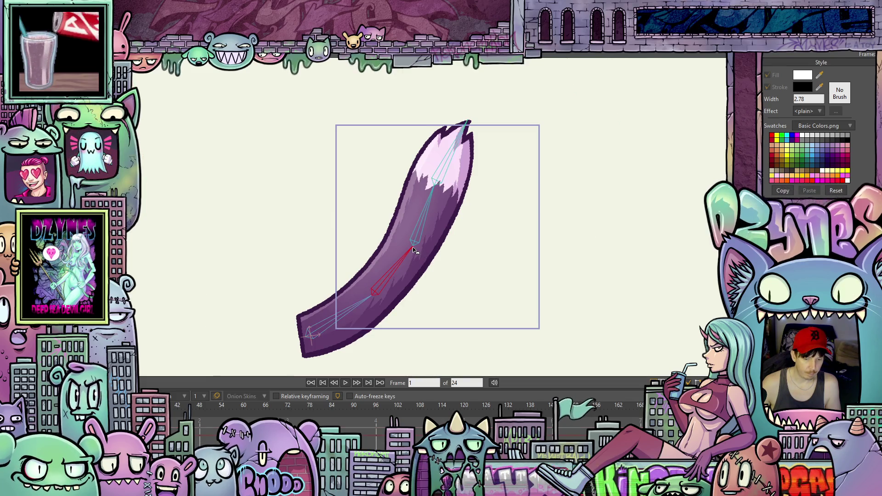
# Rebend the middle, upper and tip bones into a steep S-curve with the white tip hooking right.
pyautogui.moveTo(414, 251)
pyautogui.mouseDown()
pyautogui.moveTo(407, 253)
pyautogui.moveTo(409, 196)
pyautogui.moveTo(414, 183)
pyautogui.moveTo(419, 189)
pyautogui.mouseUp()
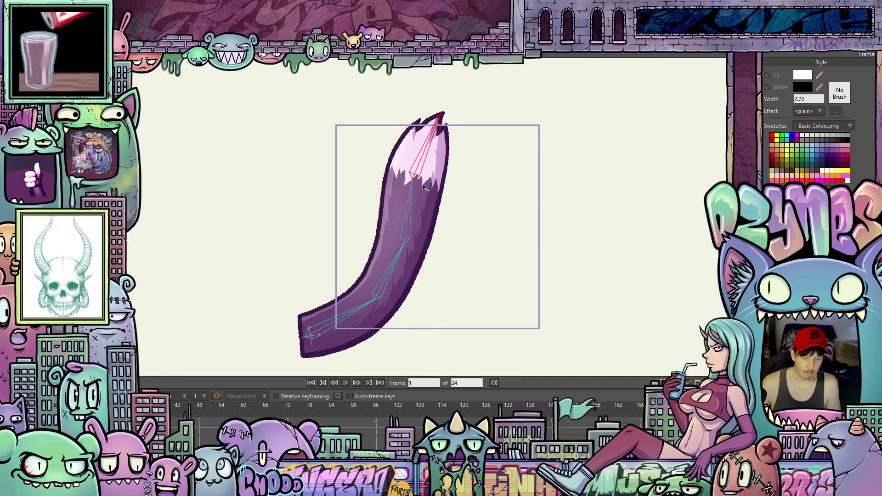
pyautogui.moveTo(405, 248); pyautogui.dragTo(399, 235)
pyautogui.click(408, 171)
pyautogui.moveTo(430, 117); pyautogui.dragTo(433, 119)
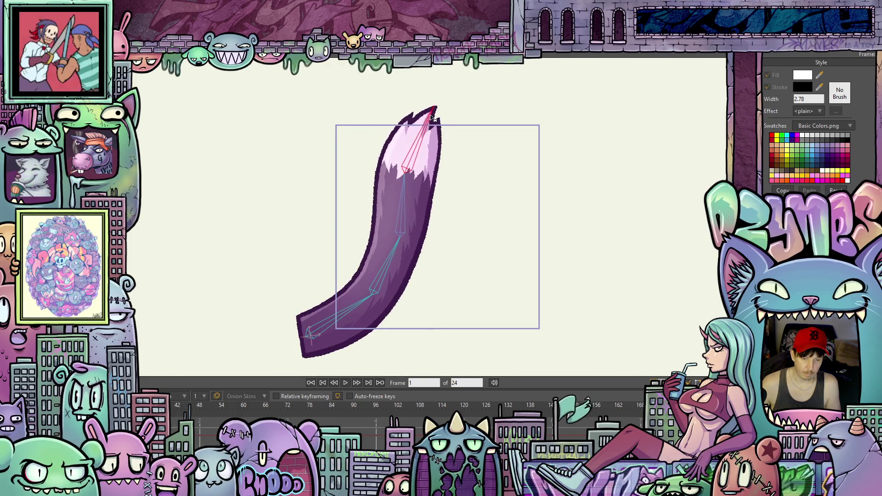
pyautogui.click(406, 182)
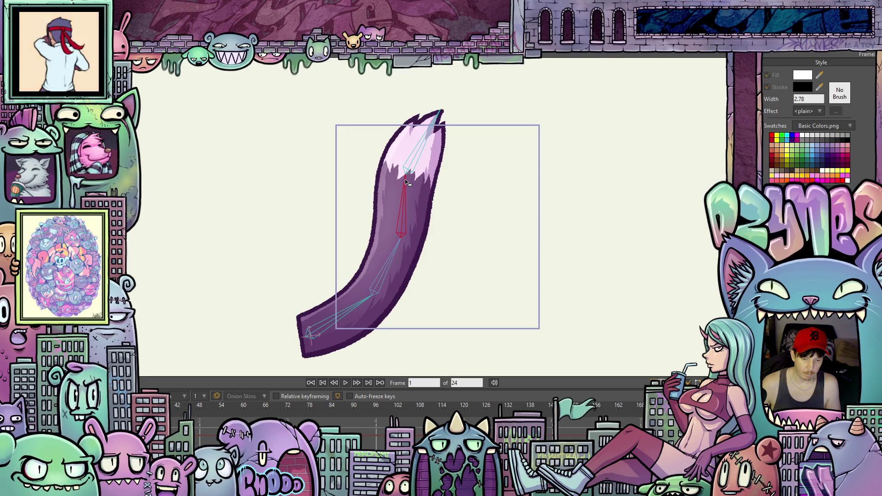
pyautogui.moveTo(410, 184); pyautogui.dragTo(414, 183)
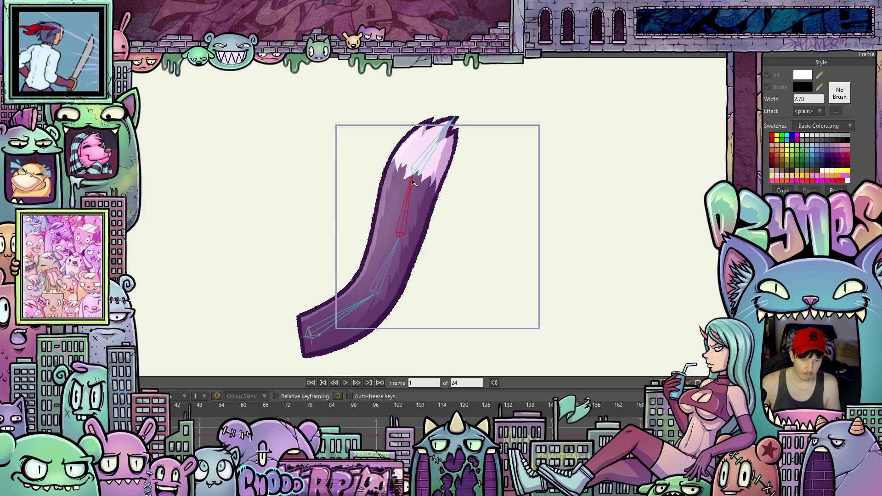
pyautogui.moveTo(458, 129); pyautogui.dragTo(471, 144)
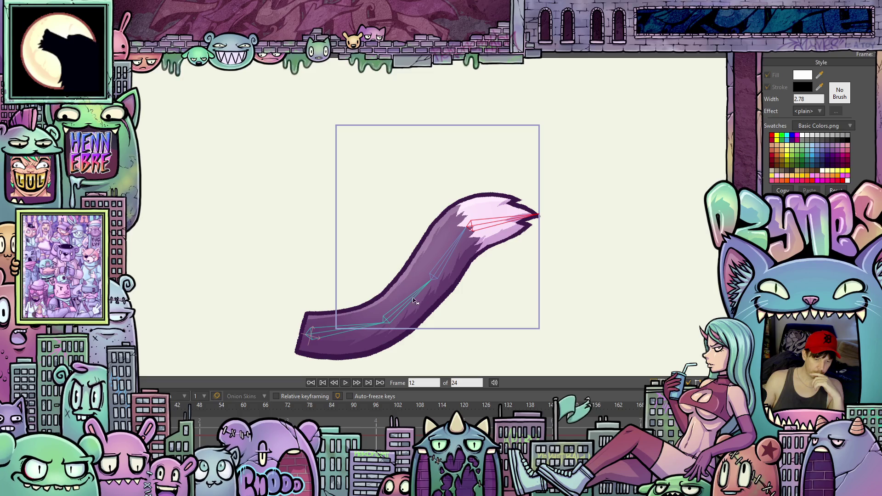
# Straighten the tail on frame 12 so it angles up-right, then return to frame 1.
pyautogui.moveTo(415, 301); pyautogui.dragTo(436, 261)
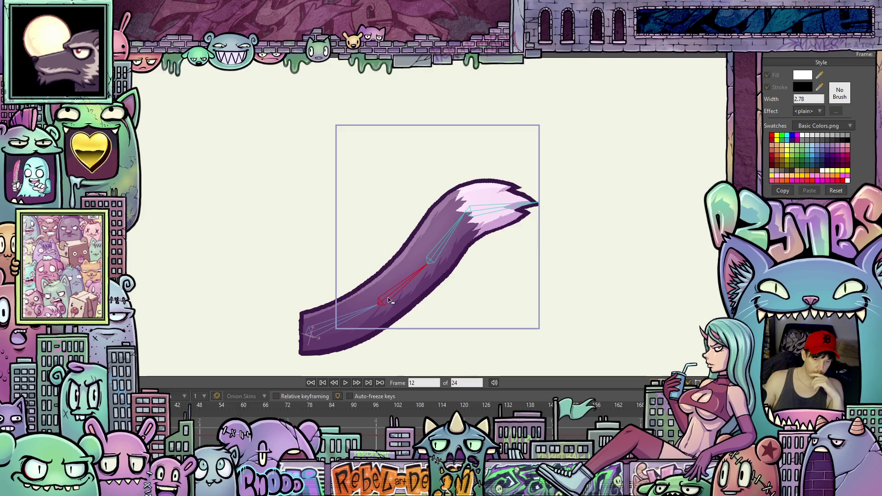
pyautogui.moveTo(390, 300)
pyautogui.mouseDown()
pyautogui.moveTo(426, 267)
pyautogui.moveTo(462, 207)
pyautogui.moveTo(472, 236)
pyautogui.mouseUp()
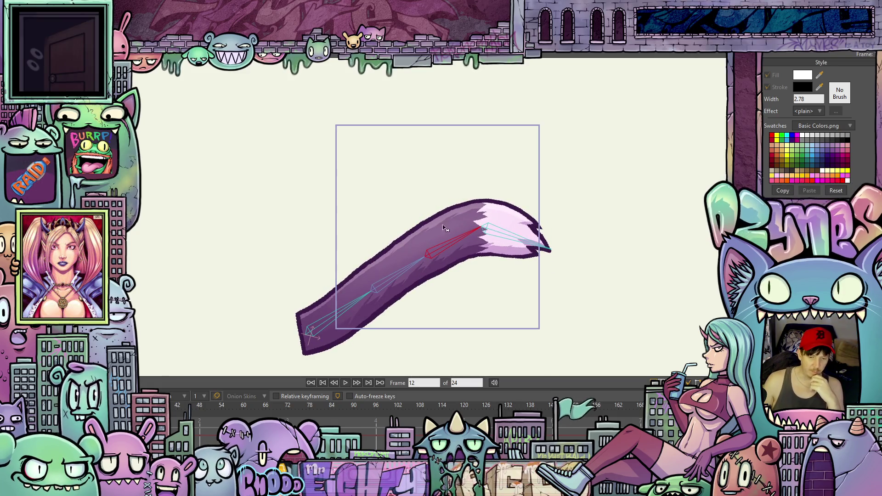
pyautogui.moveTo(525, 235)
pyautogui.mouseDown()
pyautogui.moveTo(546, 222)
pyautogui.moveTo(552, 197)
pyautogui.moveTo(532, 173)
pyautogui.moveTo(514, 171)
pyautogui.mouseUp()
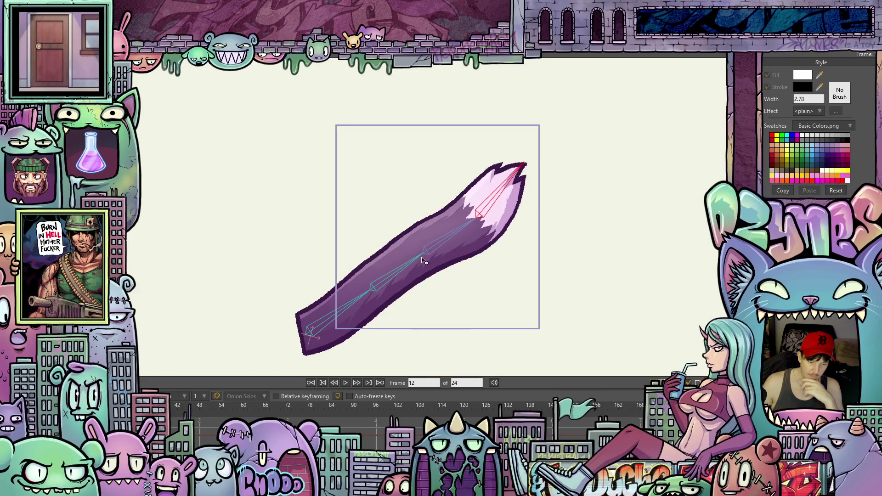
pyautogui.hotkey('shift', ',')
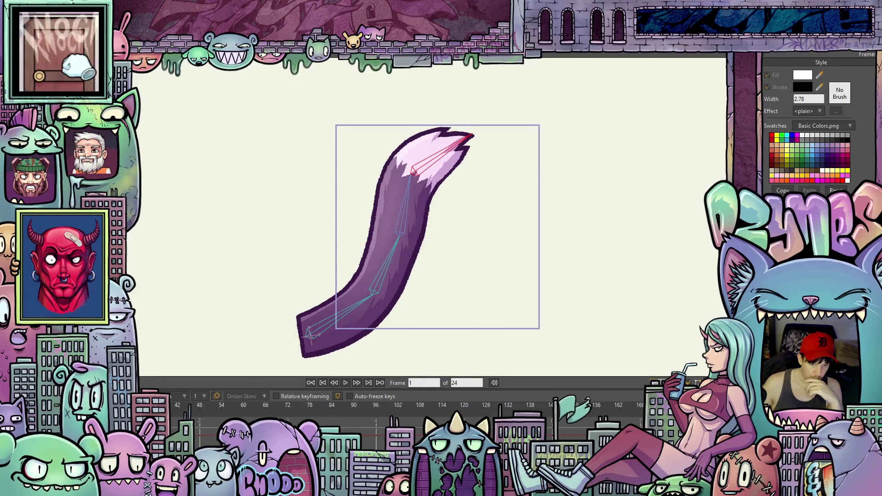
# Preview the animation and rebend the frame-12 tail bones so the pink tip curls up.
pyautogui.press('space')
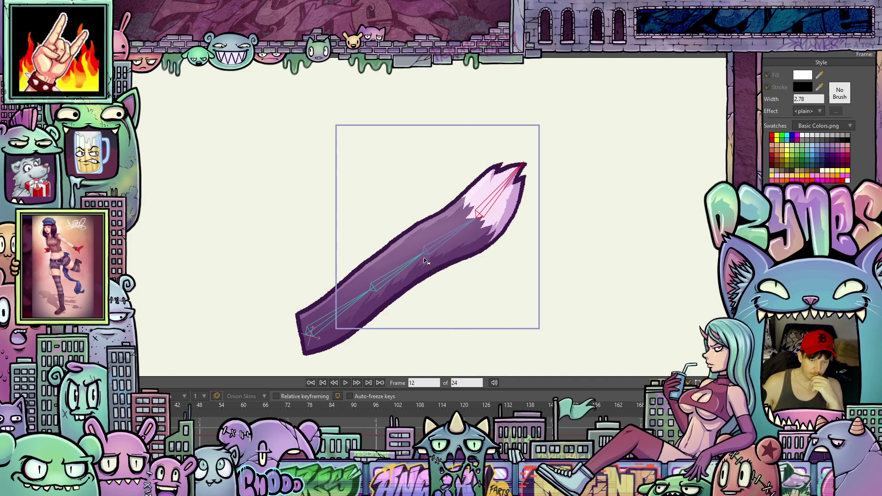
pyautogui.moveTo(424, 258); pyautogui.dragTo(414, 269)
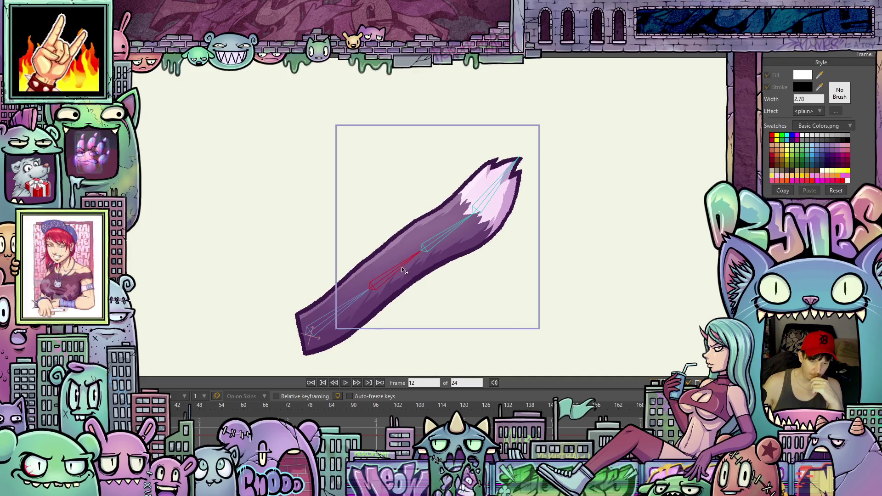
pyautogui.moveTo(375, 294)
pyautogui.mouseDown()
pyautogui.moveTo(435, 268)
pyautogui.moveTo(433, 257)
pyautogui.moveTo(423, 257)
pyautogui.mouseUp()
pyautogui.moveTo(478, 237); pyautogui.dragTo(484, 219)
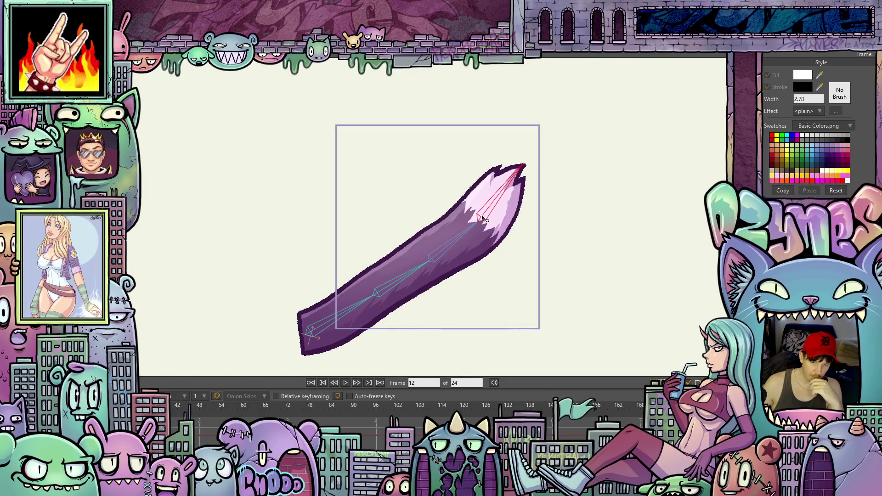
pyautogui.moveTo(524, 166); pyautogui.dragTo(503, 153)
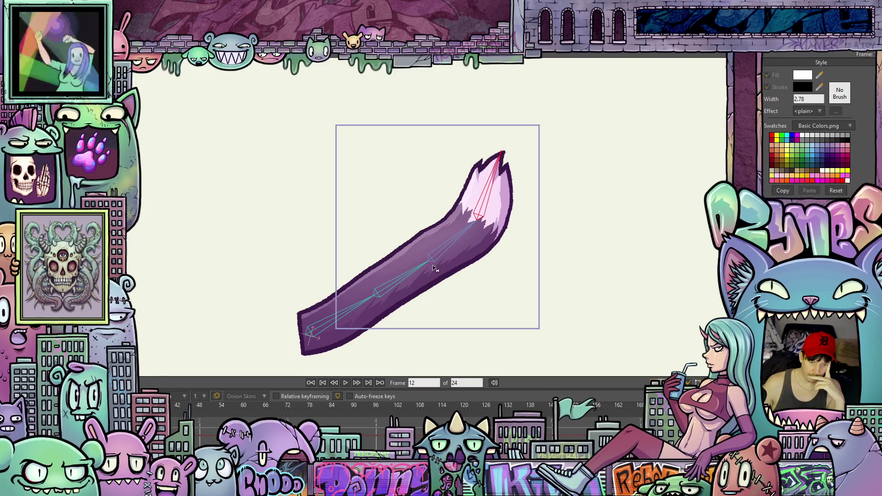
pyautogui.moveTo(369, 300); pyautogui.dragTo(373, 310)
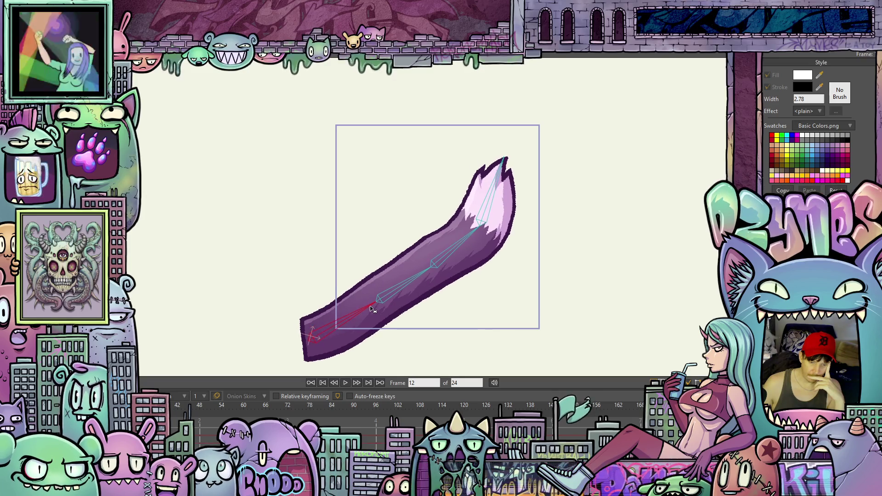
pyautogui.hotkey('ctrl', 'z')
pyautogui.hotkey('ctrl', 'z')
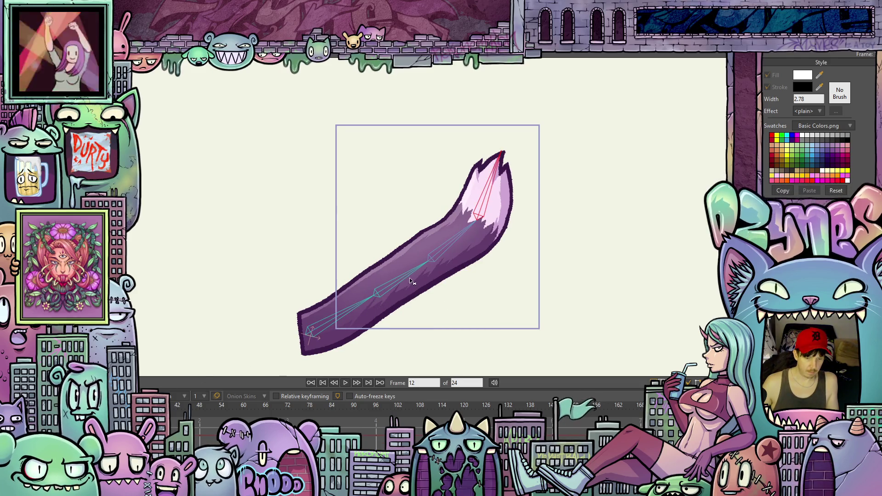
pyautogui.moveTo(428, 273); pyautogui.dragTo(417, 287)
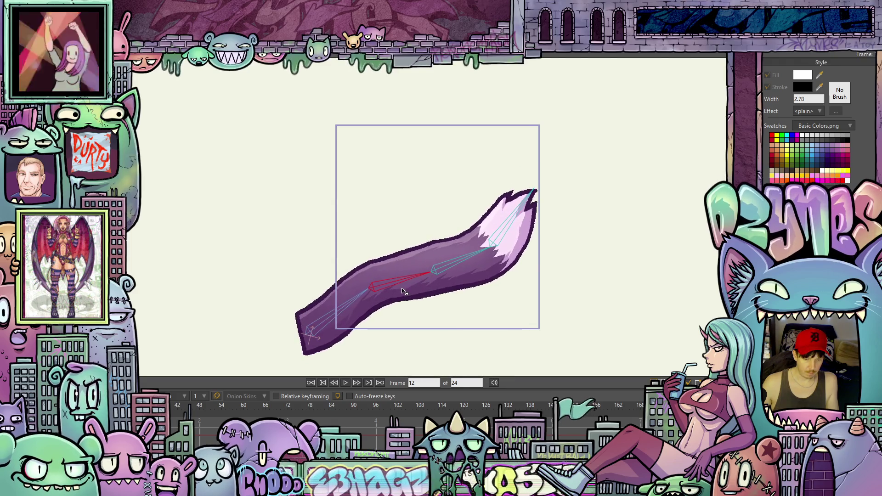
pyautogui.moveTo(483, 254); pyautogui.dragTo(484, 263)
pyautogui.moveTo(542, 215); pyautogui.dragTo(537, 196)
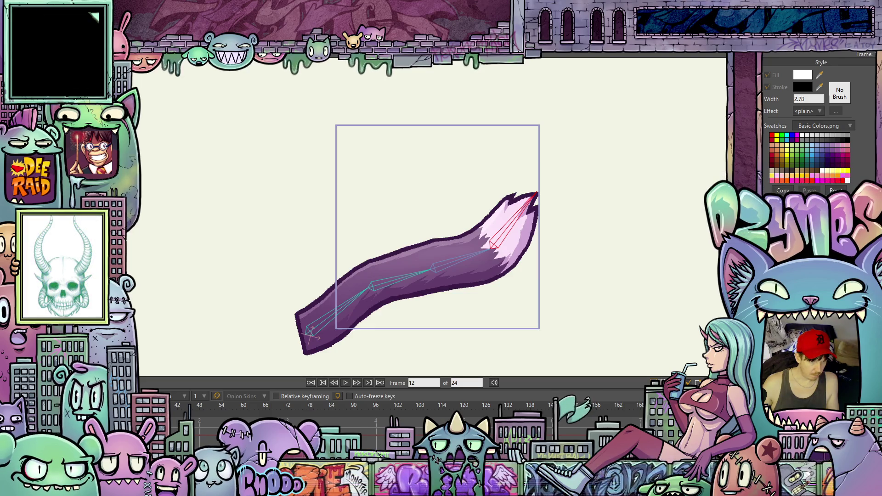
# Rotate the whole tail layer about 10° clockwise.
pyautogui.press('m')
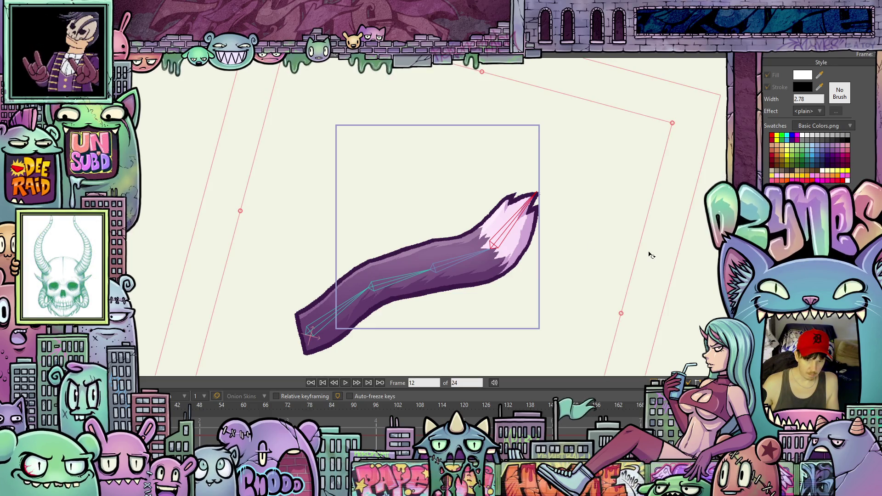
pyautogui.moveTo(646, 253); pyautogui.dragTo(680, 311)
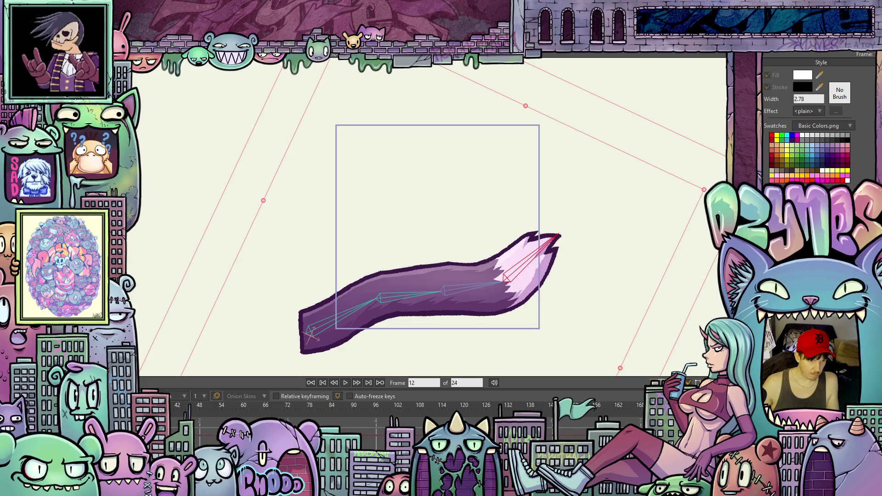
pyautogui.press('z')
# Refine the middle and tip bones so the nearly horizontal tail lifts its tip up-right.
pyautogui.moveTo(500, 285); pyautogui.dragTo(482, 271)
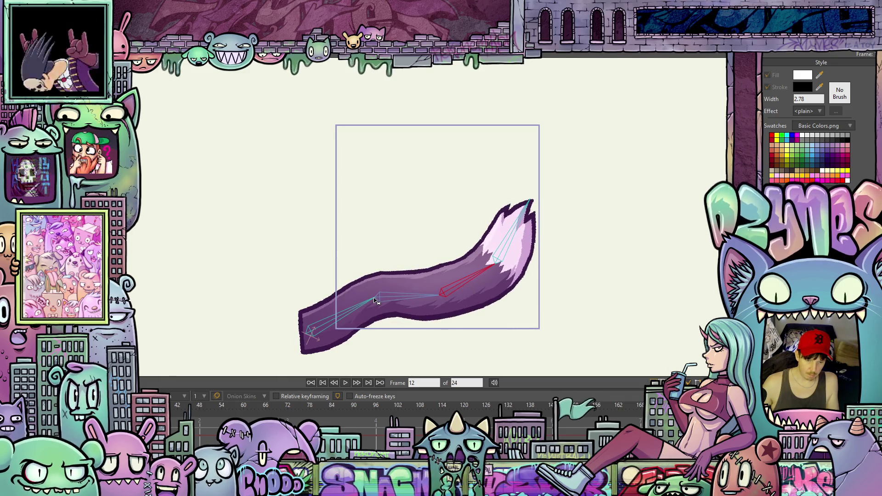
pyautogui.moveTo(378, 299); pyautogui.dragTo(370, 288)
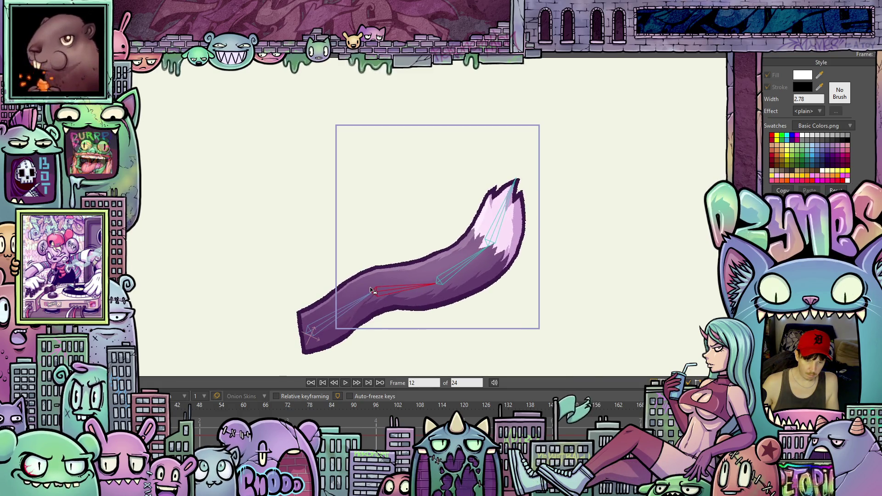
pyautogui.moveTo(440, 287); pyautogui.dragTo(437, 300)
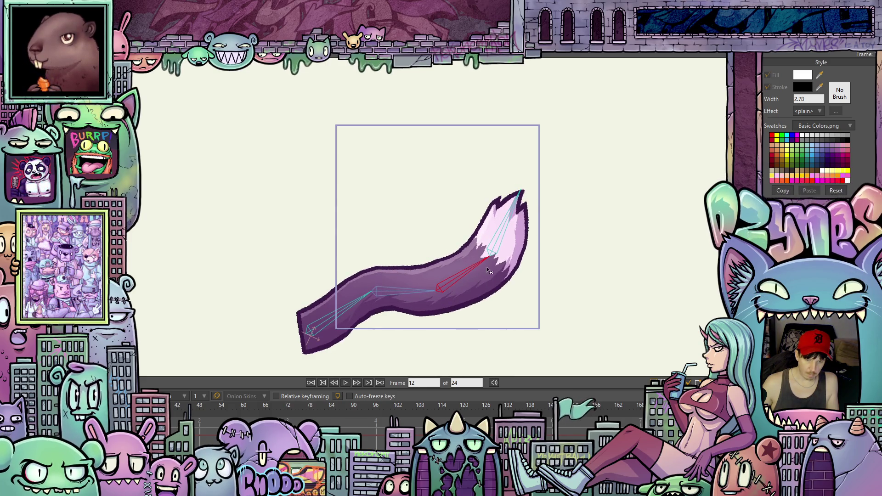
pyautogui.moveTo(503, 221); pyautogui.dragTo(512, 201)
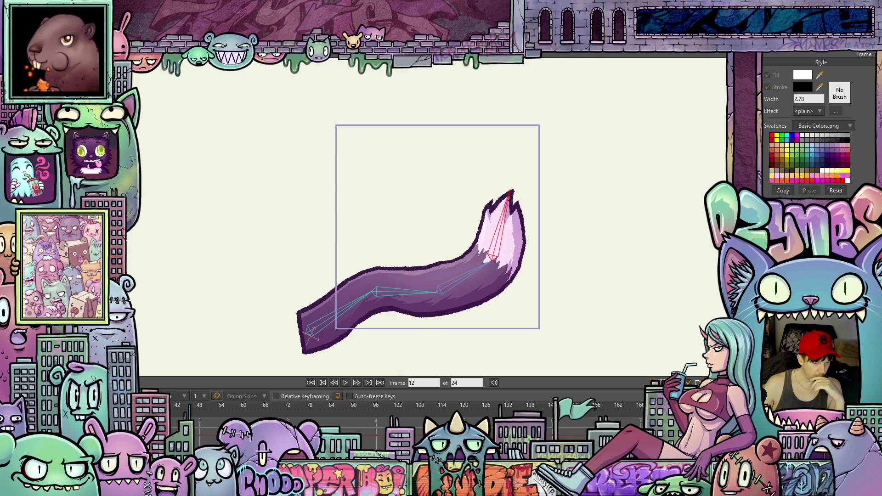
pyautogui.press('m')
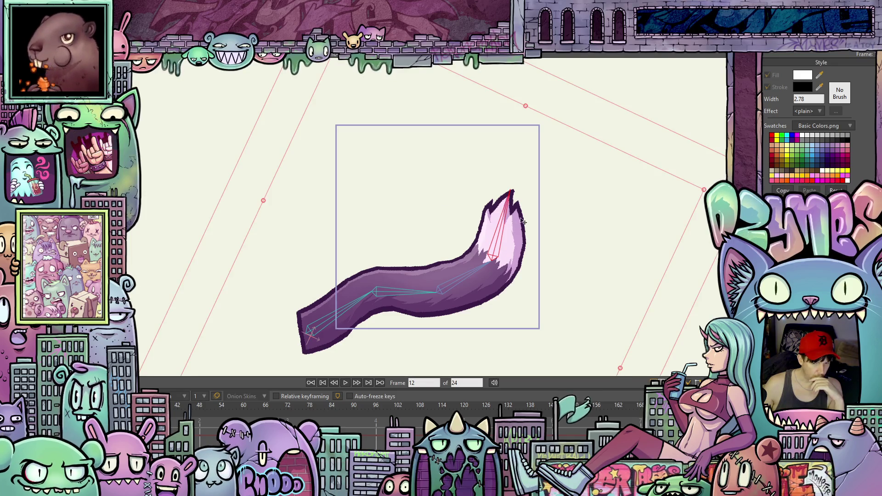
pyautogui.press('z')
pyautogui.moveTo(604, 139); pyautogui.dragTo(630, 163)
pyautogui.press('m')
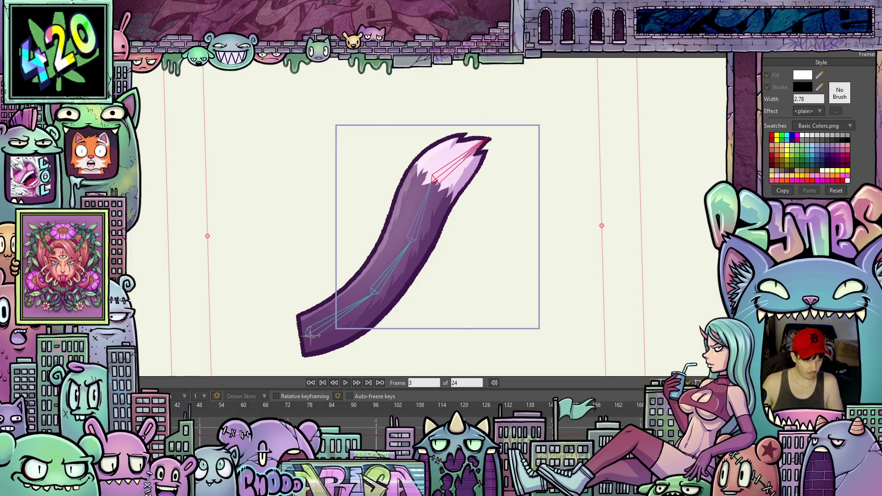
# Give frame 24 the upright S-curve tail pose and start playback.
pyautogui.press('End')
pyautogui.hotkey('ctrl', 'z')
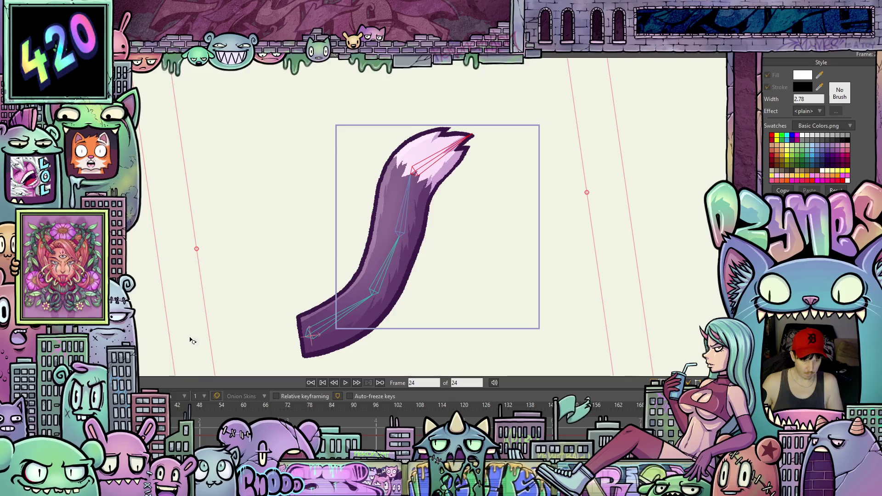
pyautogui.click(345, 383)
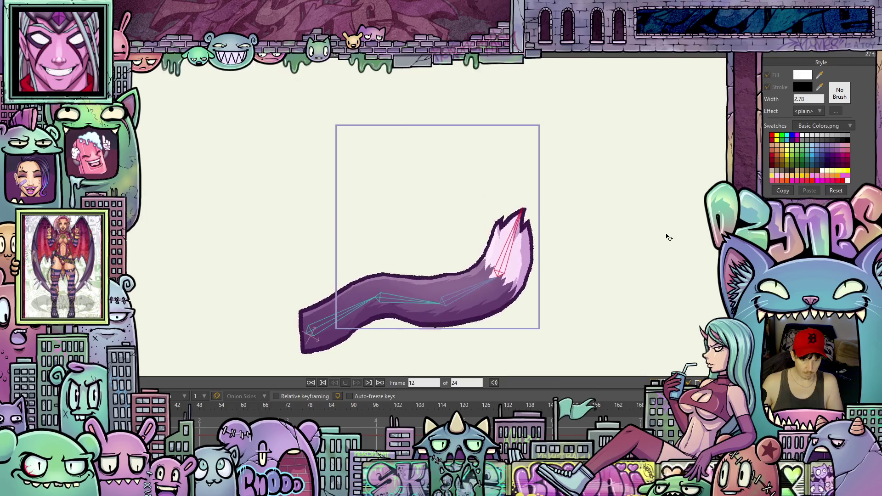
# Stop playback at frame 1 and dismiss the File menu without choosing anything.
pyautogui.scroll(-5, 664, 237)
pyautogui.scroll(-2, 666, 239)
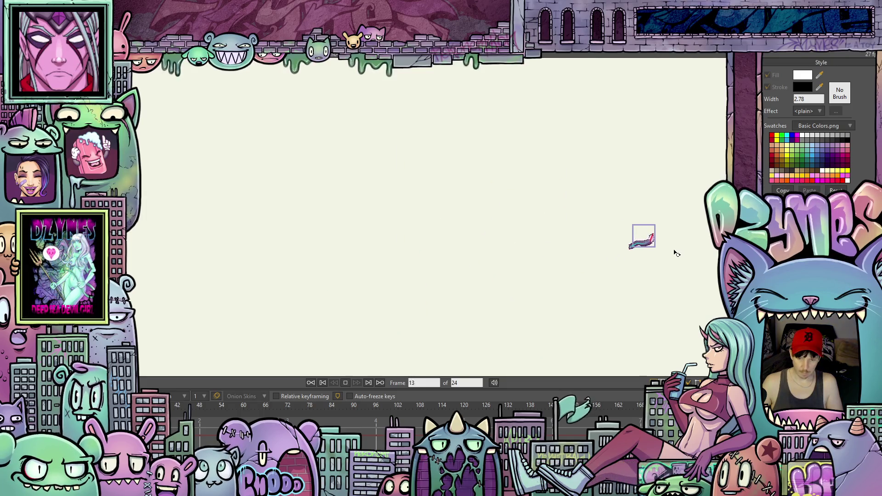
pyautogui.scroll(6, 630, 248)
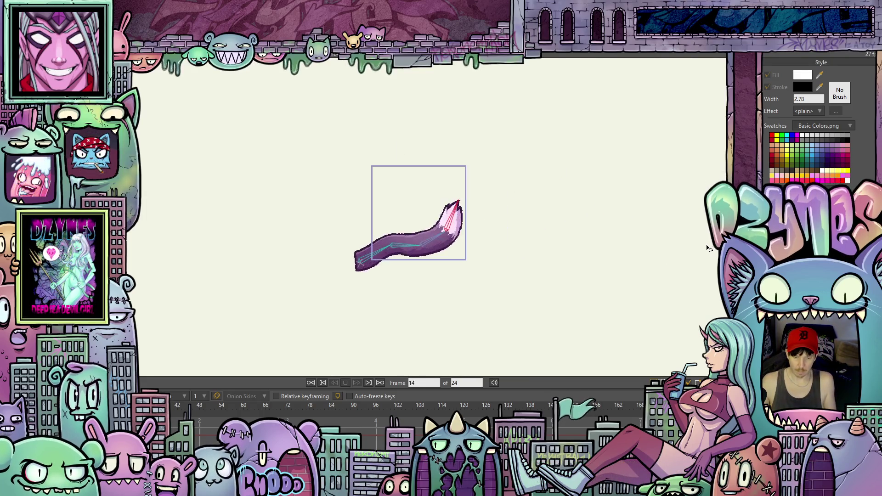
pyautogui.click(346, 383)
pyautogui.hotkey('alt', 'f')
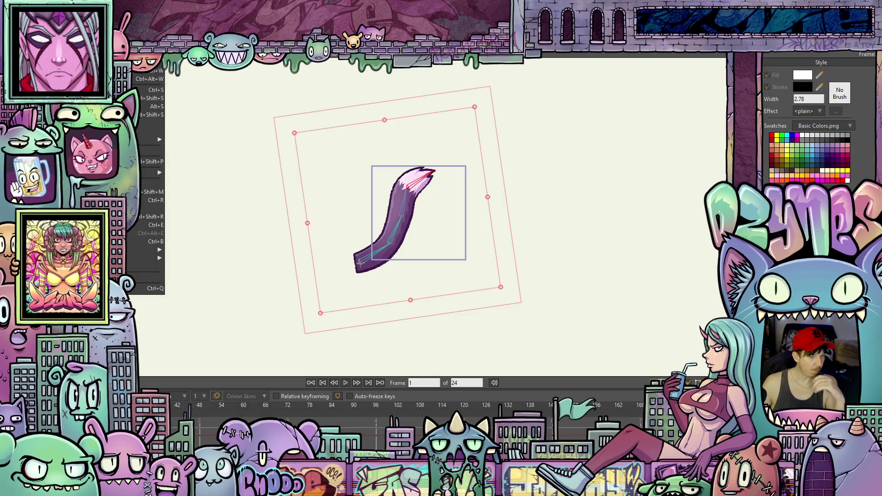
pyautogui.press('Escape')
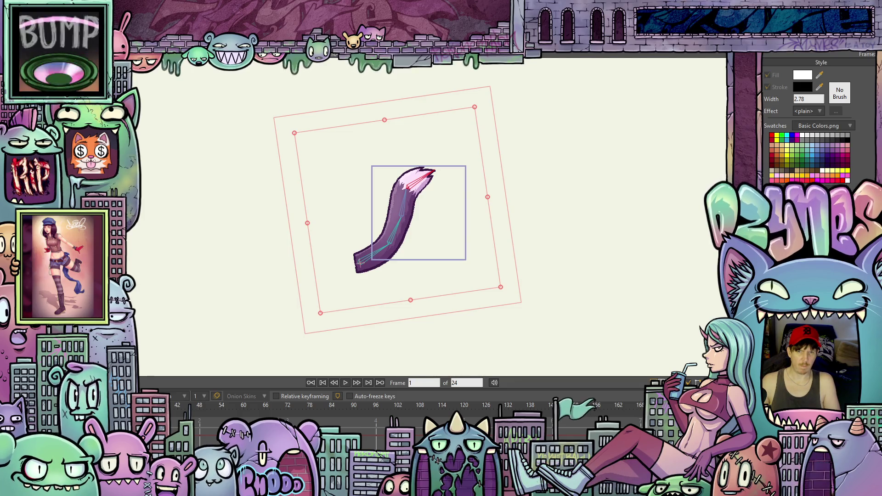
# Close the Moho tail document, discarding unsaved changes.
pyautogui.scroll(2, 441, 153)
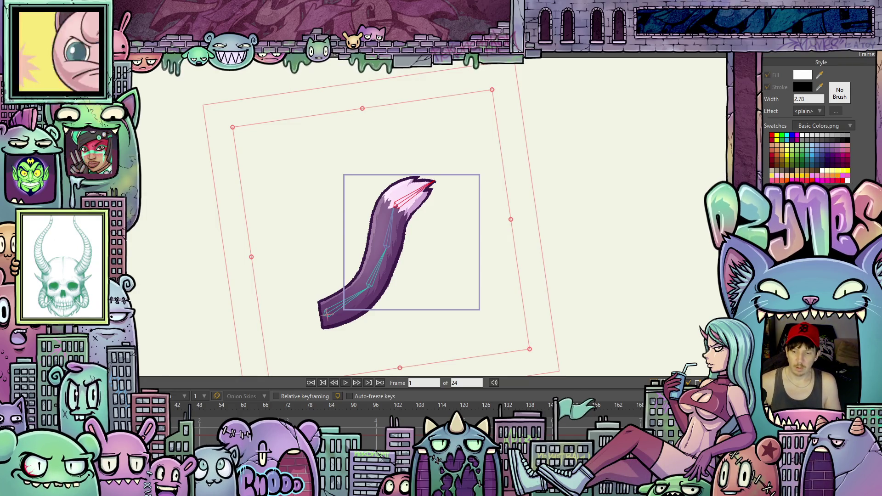
pyautogui.hotkey('ctrl', 'w')
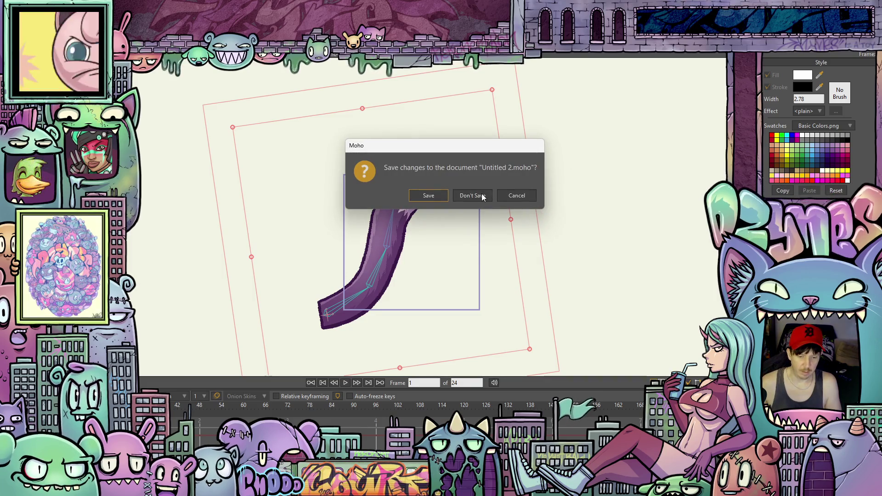
pyautogui.click(482, 196)
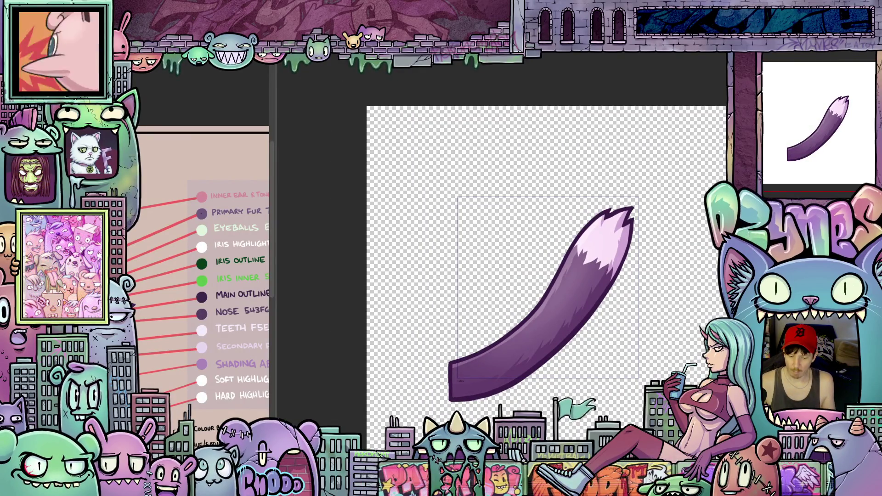
# Zoom in on the tail artwork and undo the last change.
pyautogui.scroll(1, 675, 336)
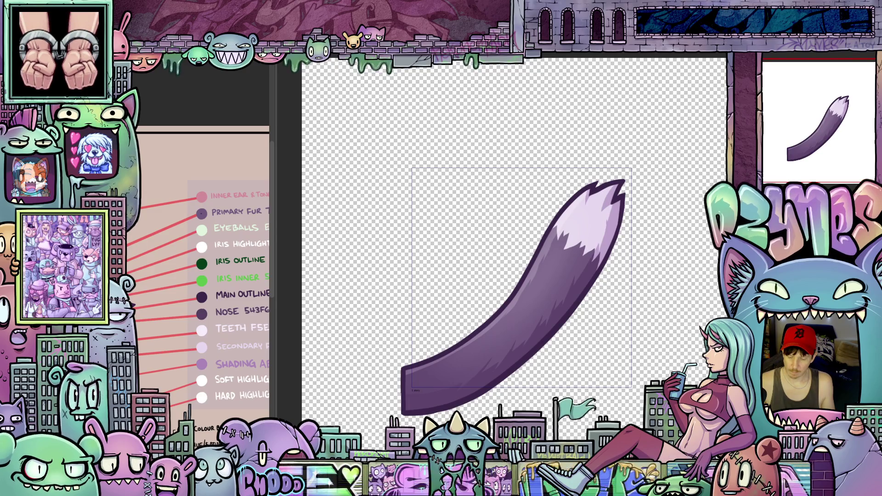
pyautogui.hotkey('ctrl', 'z')
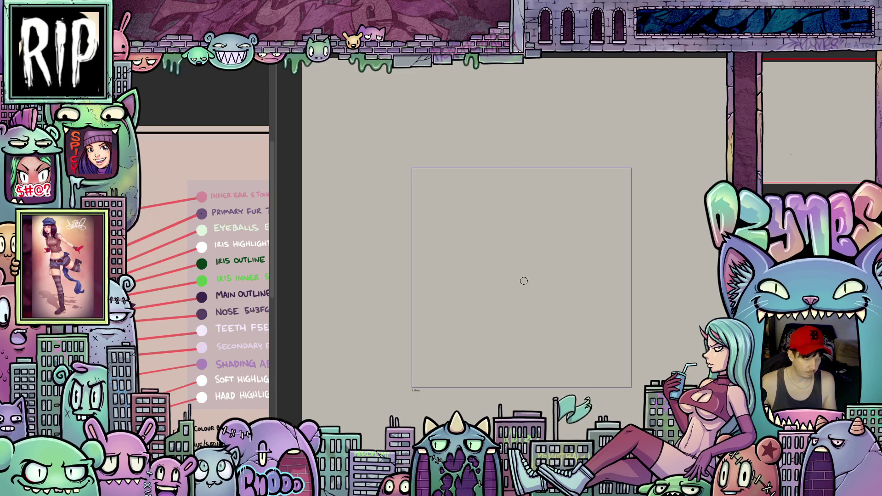
# Tilt the view about 30° and draw one long S-shaped tail stroke.
pyautogui.scroll(1, 518, 304)
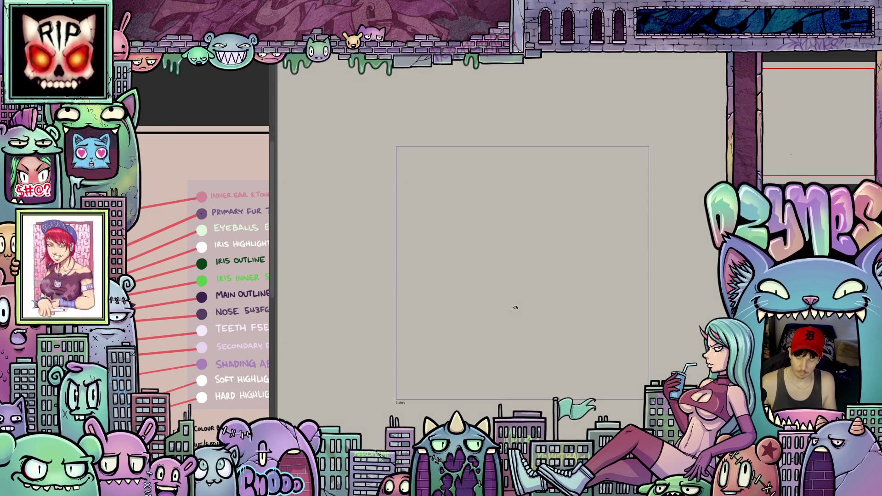
pyautogui.moveTo(661, 357)
pyautogui.mouseDown()
pyautogui.moveTo(666, 300)
pyautogui.moveTo(591, 212)
pyautogui.mouseUp()
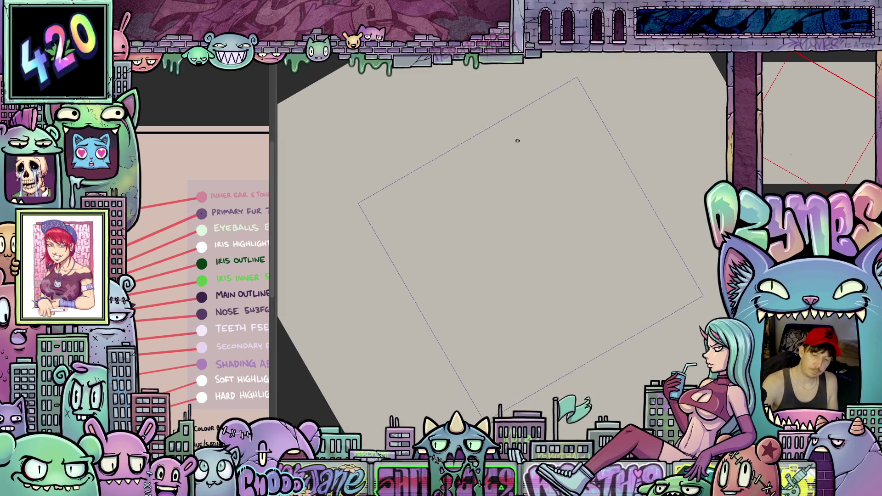
pyautogui.moveTo(533, 134)
pyautogui.mouseDown()
pyautogui.moveTo(517, 135)
pyautogui.moveTo(485, 163)
pyautogui.mouseUp()
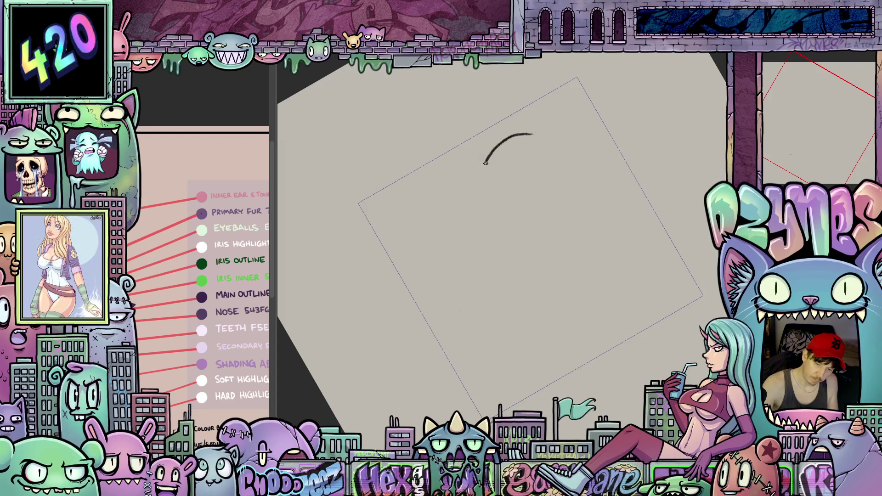
pyautogui.moveTo(512, 292)
pyautogui.mouseDown()
pyautogui.moveTo(523, 345)
pyautogui.moveTo(512, 395)
pyautogui.mouseUp()
pyautogui.moveTo(575, 404)
pyautogui.mouseDown()
pyautogui.moveTo(563, 356)
pyautogui.moveTo(581, 344)
pyautogui.moveTo(536, 388)
pyautogui.mouseUp()
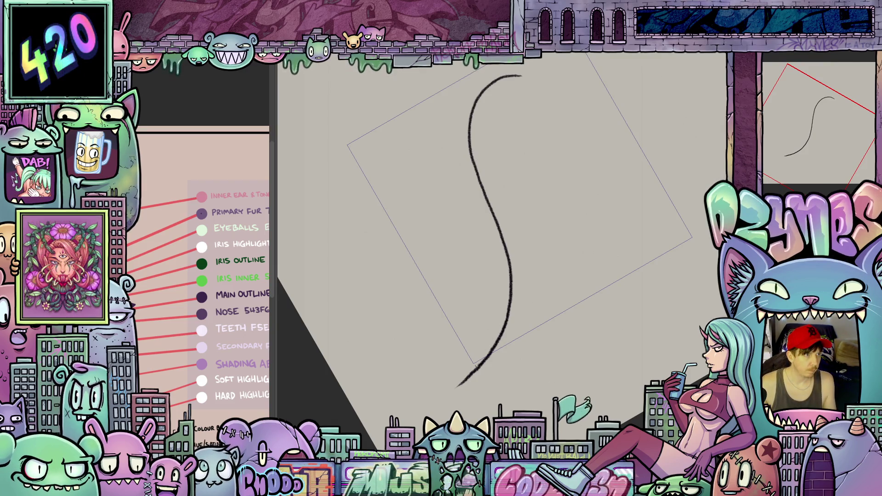
# Toggle the S stroke off and on with undo and redo, leaving it restored.
pyautogui.hotkey('ctrl', 'z')
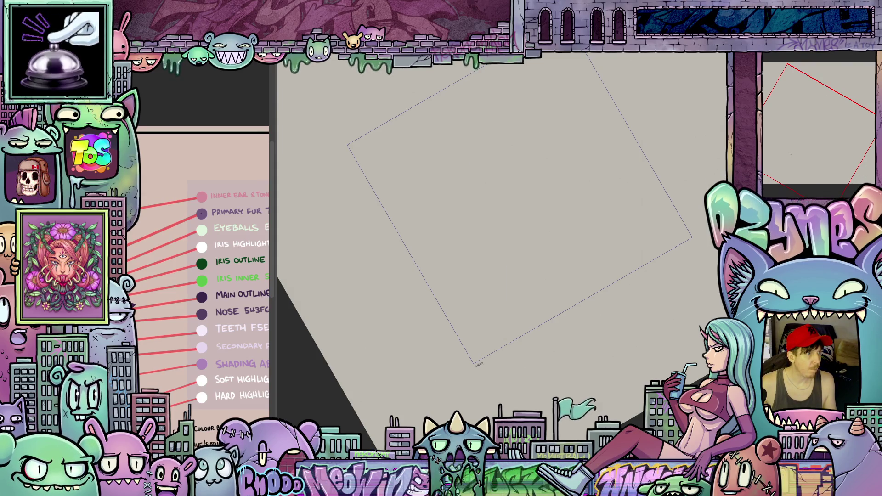
pyautogui.hotkey('ctrl', 'shift', 'z')
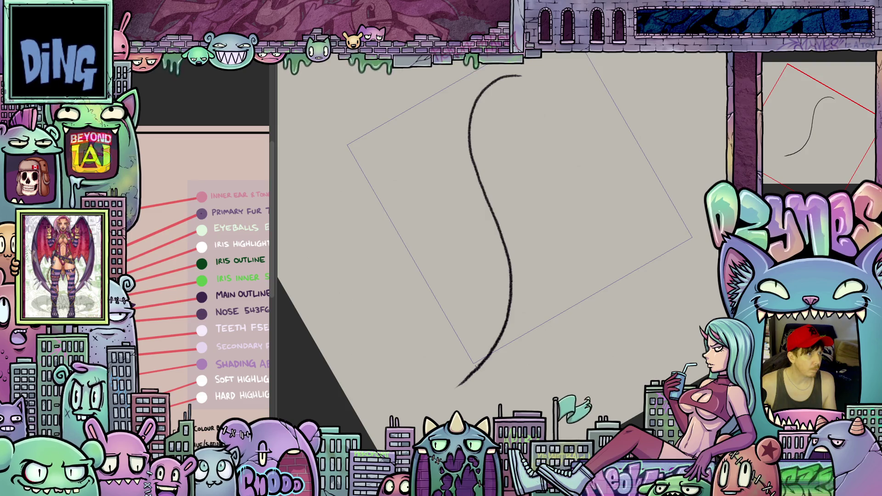
pyautogui.hotkey('ctrl', 'z')
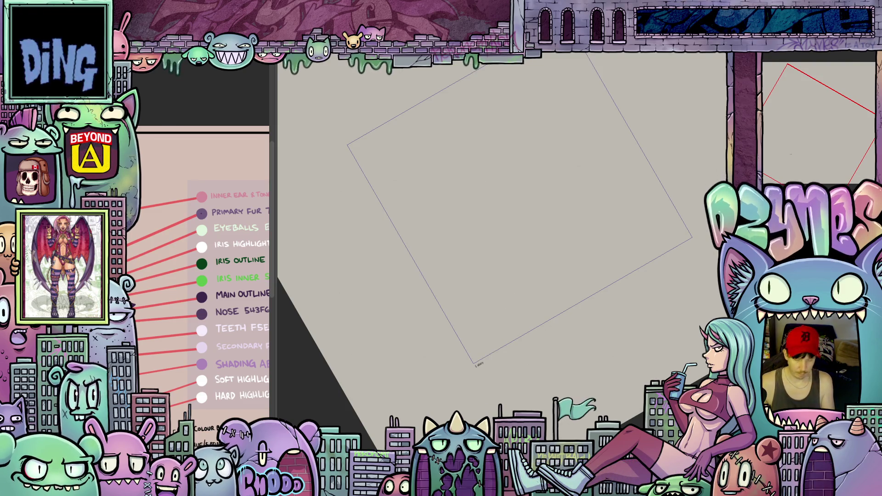
pyautogui.hotkey('ctrl', 'shift', 'z')
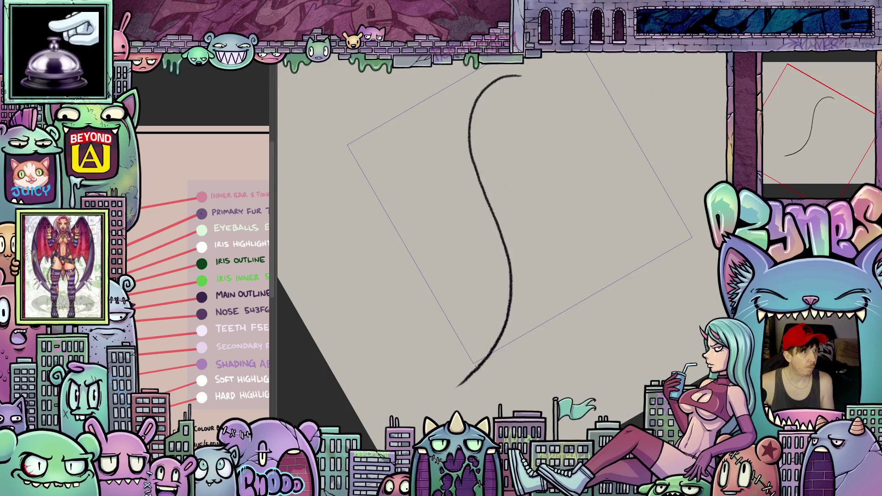
pyautogui.hotkey('ctrl', 'z')
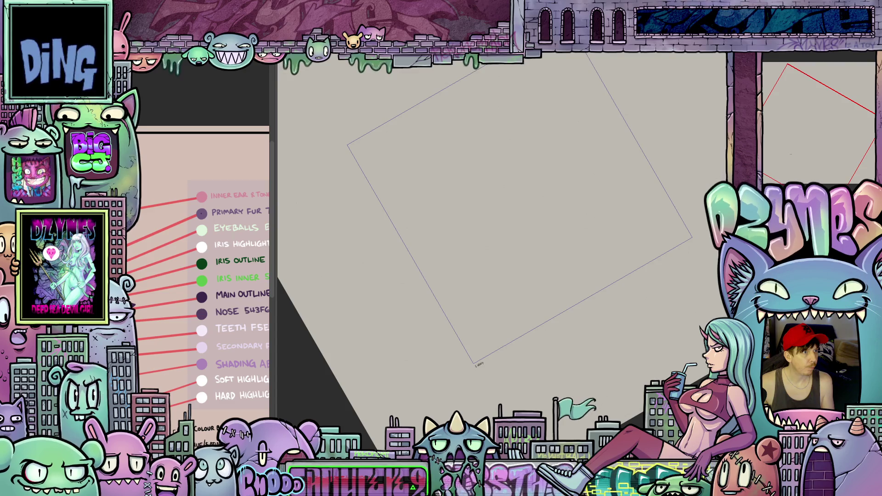
pyautogui.hotkey('ctrl', 'shift', 'z')
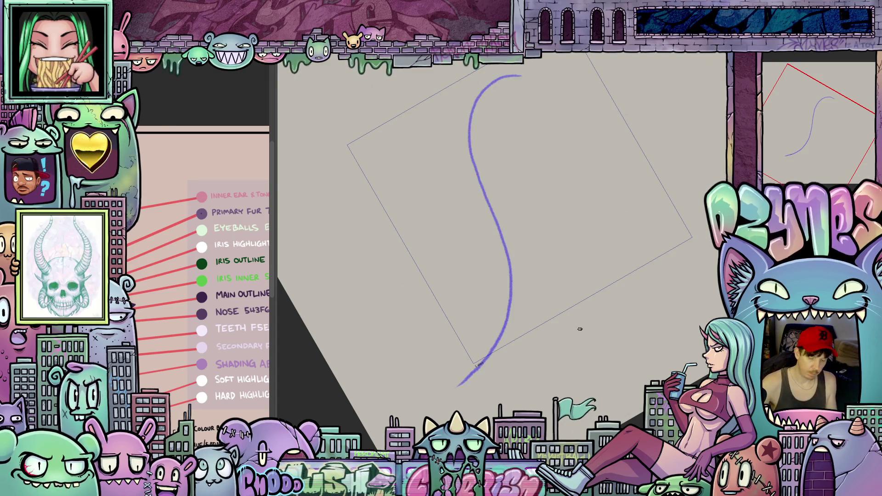
# Draw the next tail curve from the base, hooking up to the right with a short tip stroke.
pyautogui.moveTo(649, 368); pyautogui.dragTo(632, 386)
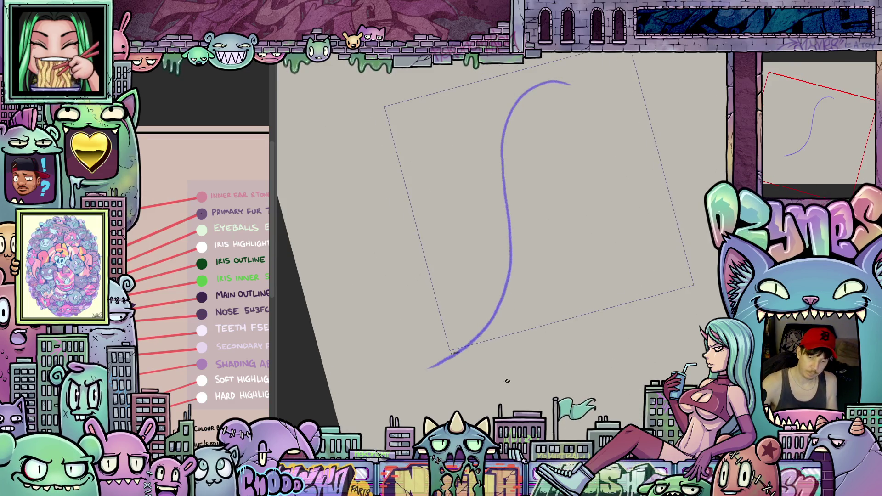
pyautogui.moveTo(428, 370)
pyautogui.mouseDown()
pyautogui.moveTo(450, 354)
pyautogui.moveTo(504, 270)
pyautogui.mouseUp()
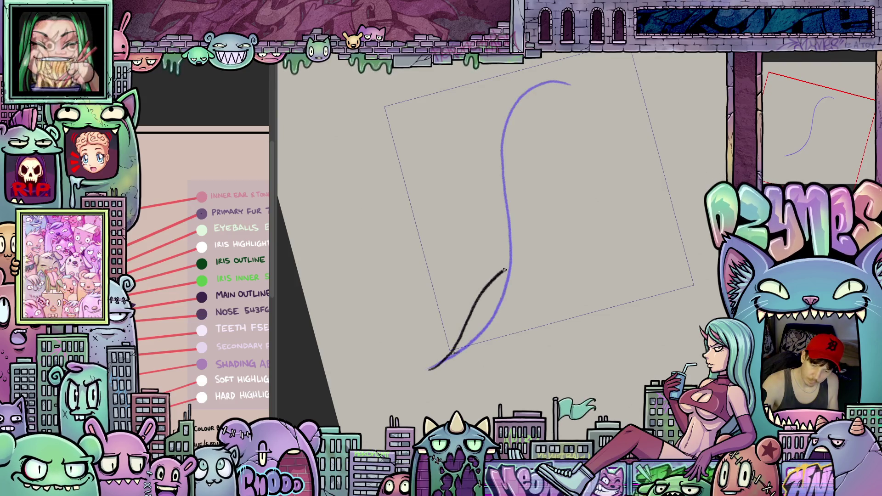
pyautogui.moveTo(643, 228); pyautogui.dragTo(650, 180)
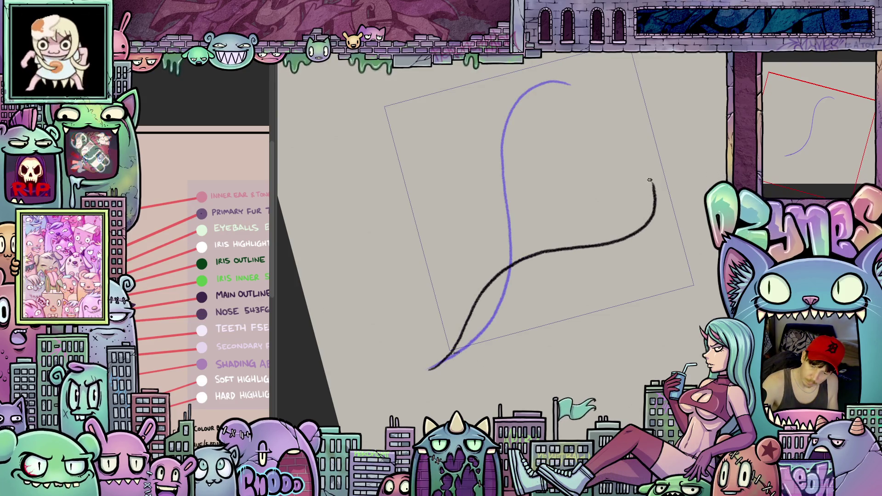
pyautogui.moveTo(657, 278)
pyautogui.mouseDown()
pyautogui.moveTo(675, 272)
pyautogui.moveTo(676, 230)
pyautogui.mouseUp()
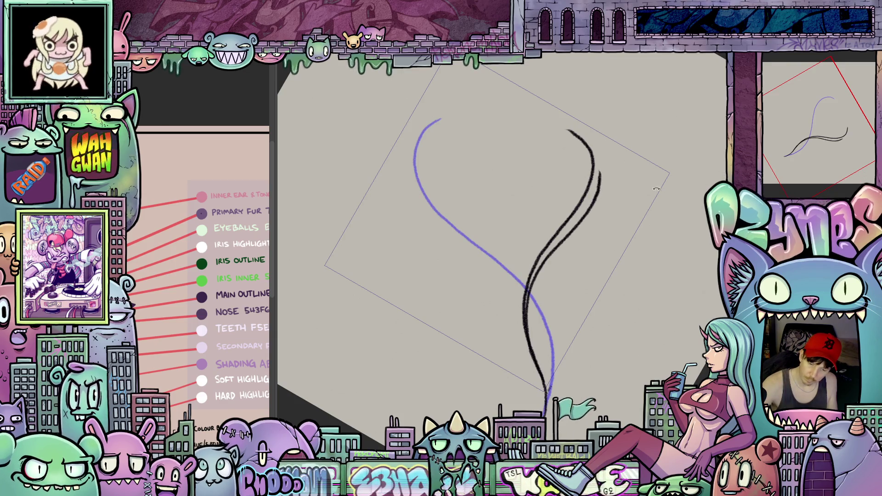
pyautogui.moveTo(656, 188); pyautogui.dragTo(632, 273)
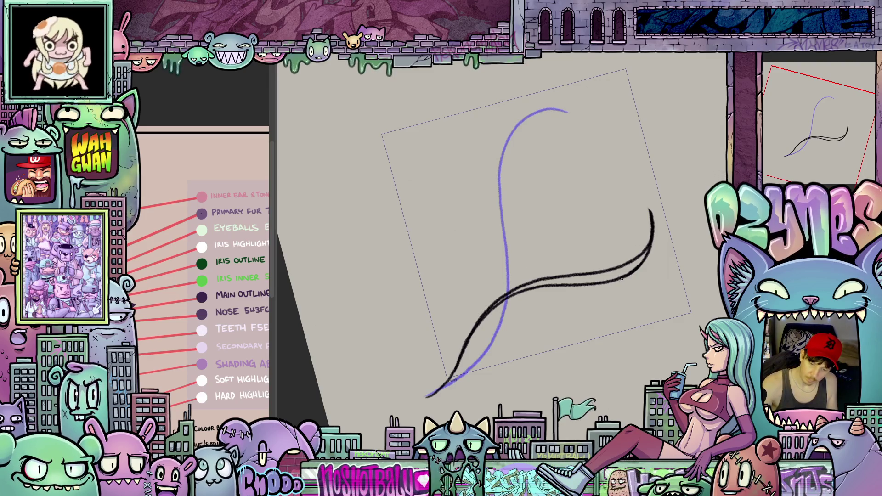
pyautogui.moveTo(645, 247); pyautogui.dragTo(650, 210)
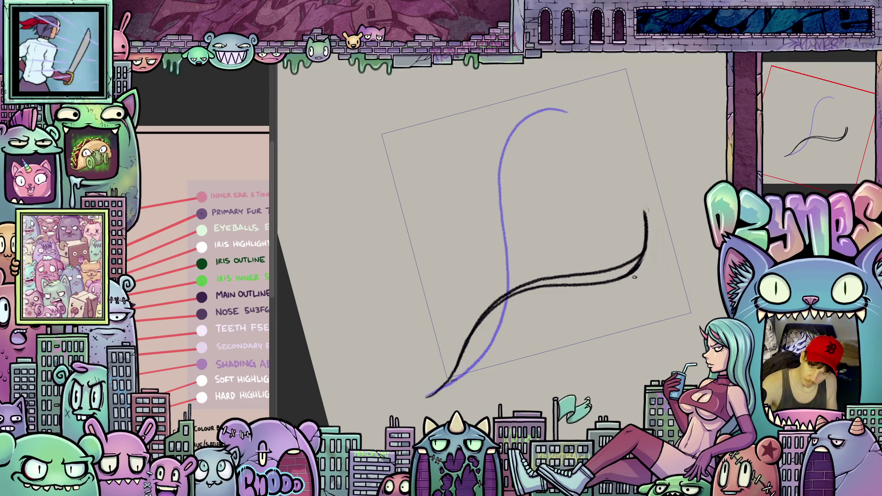
# Erase the doubled line along the new curve, then step back and forward one frame.
pyautogui.moveTo(601, 256); pyautogui.dragTo(508, 317)
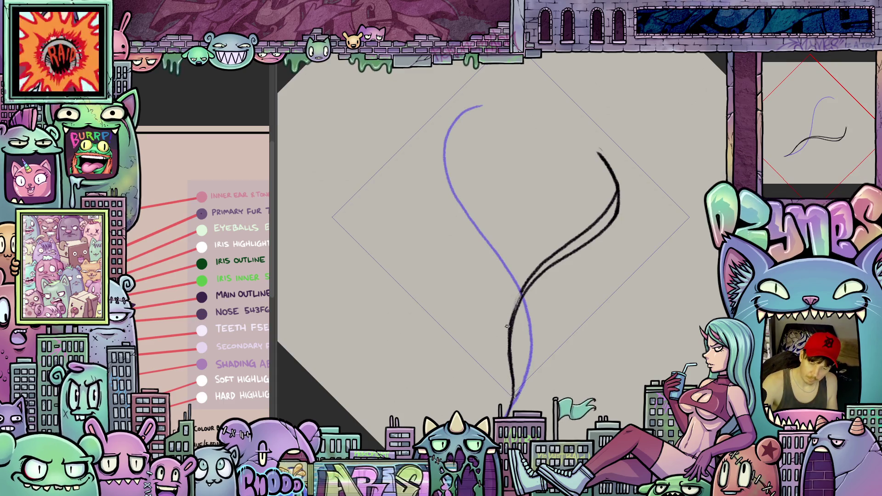
pyautogui.moveTo(530, 278); pyautogui.dragTo(588, 228)
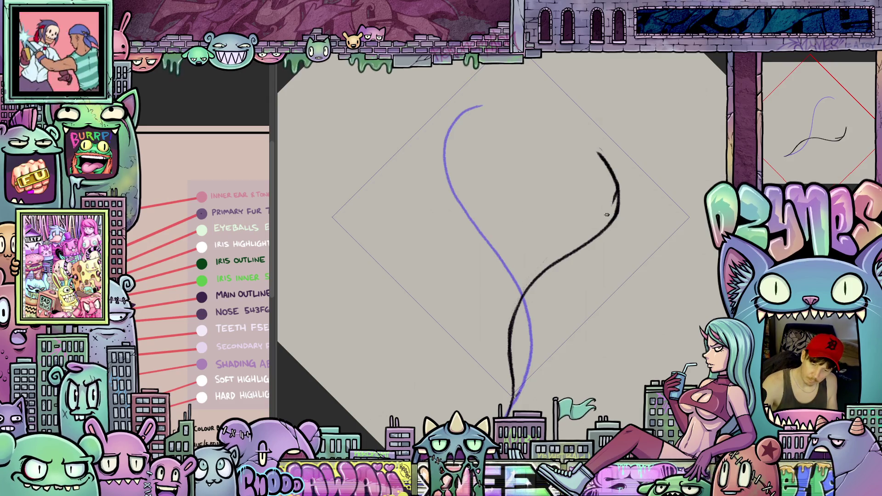
pyautogui.moveTo(607, 215); pyautogui.dragTo(633, 255)
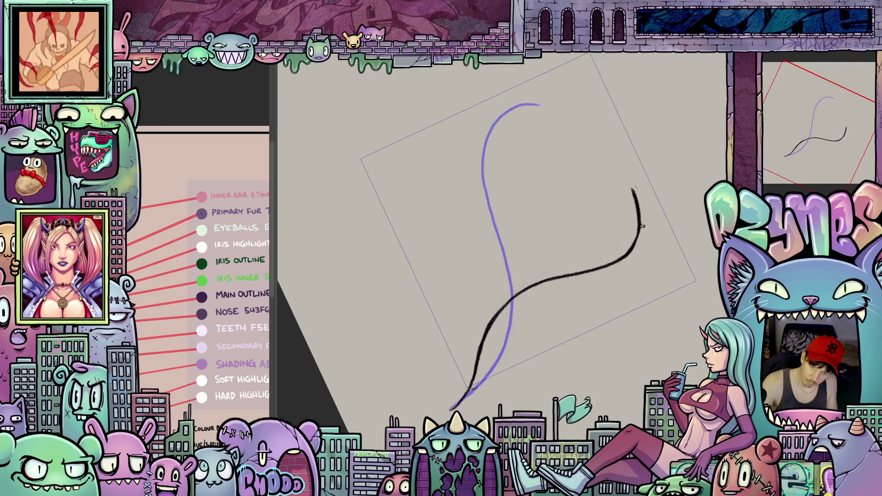
pyautogui.moveTo(640, 217); pyautogui.dragTo(674, 320)
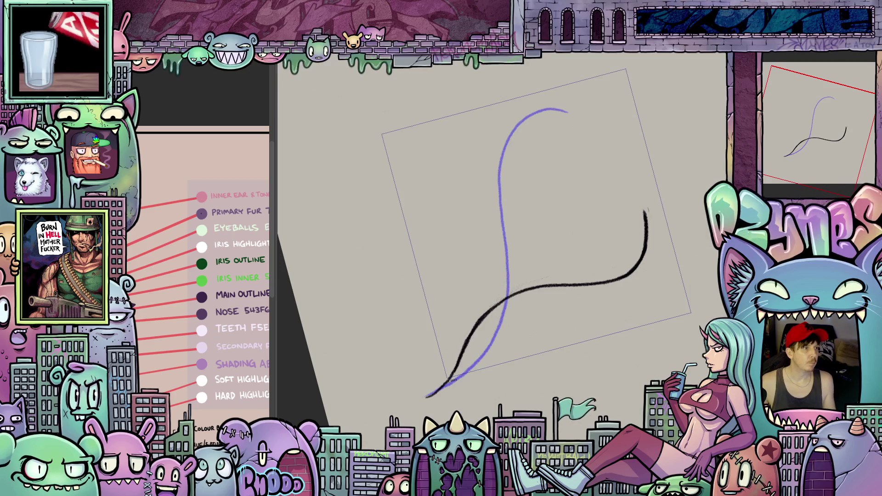
pyautogui.press('Left')
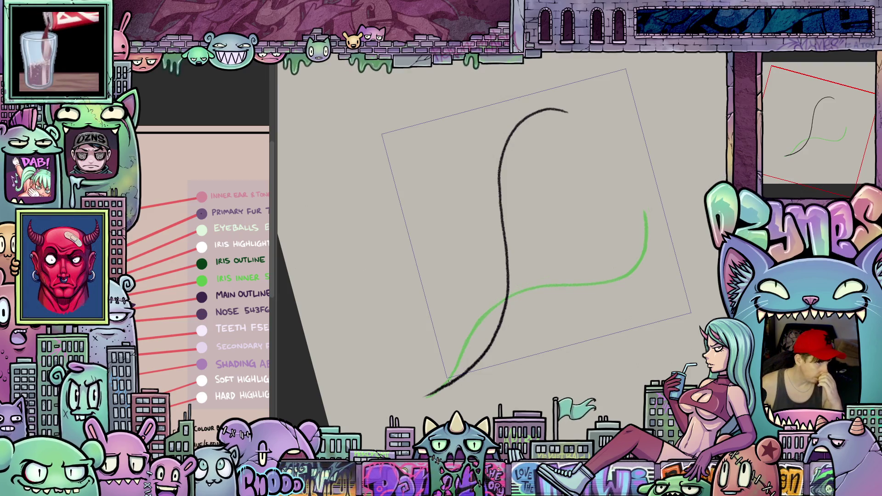
pyautogui.press('Right')
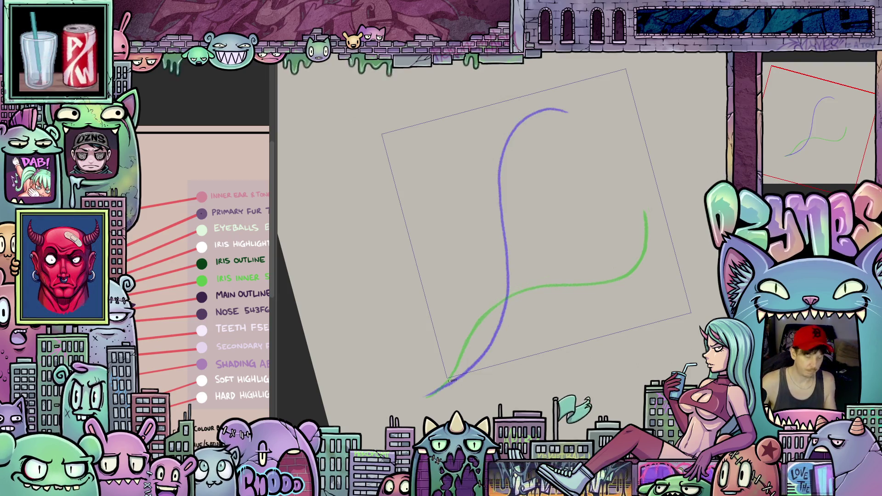
# Draw a straight upright tail stroke near the top of the canvas.
pyautogui.moveTo(579, 276); pyautogui.dragTo(606, 233)
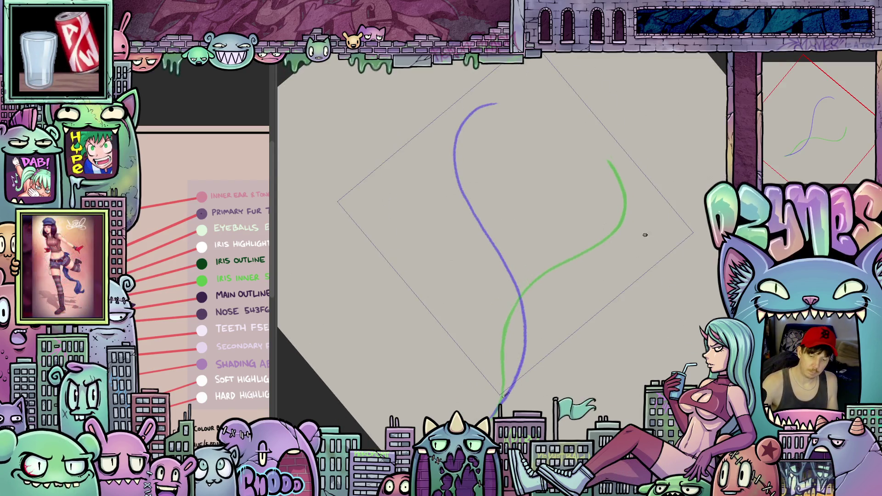
pyautogui.moveTo(542, 154); pyautogui.dragTo(550, 162)
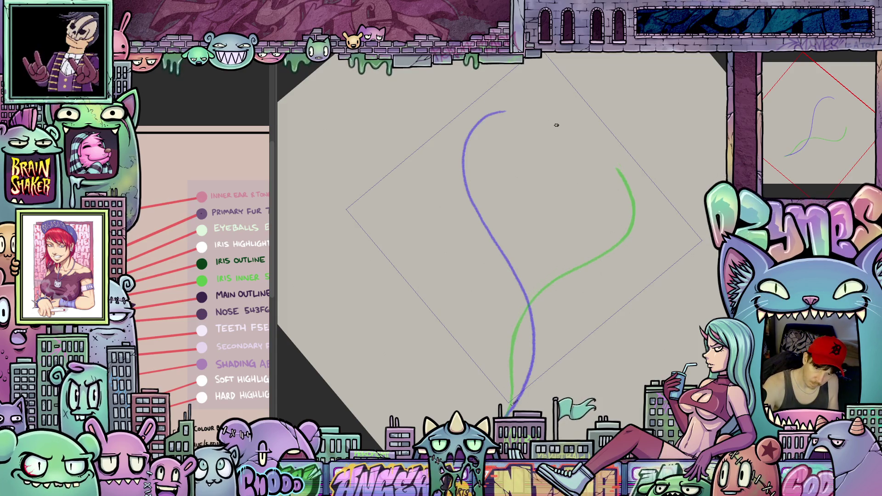
pyautogui.moveTo(554, 95); pyautogui.dragTo(548, 262)
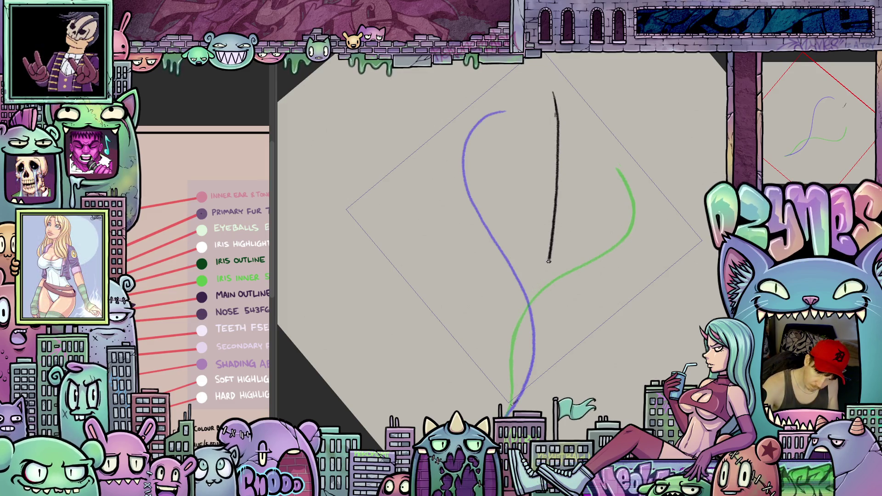
# Extend the upright tail stroke down to the base and undo the short extra top stroke.
pyautogui.moveTo(518, 394); pyautogui.dragTo(507, 416)
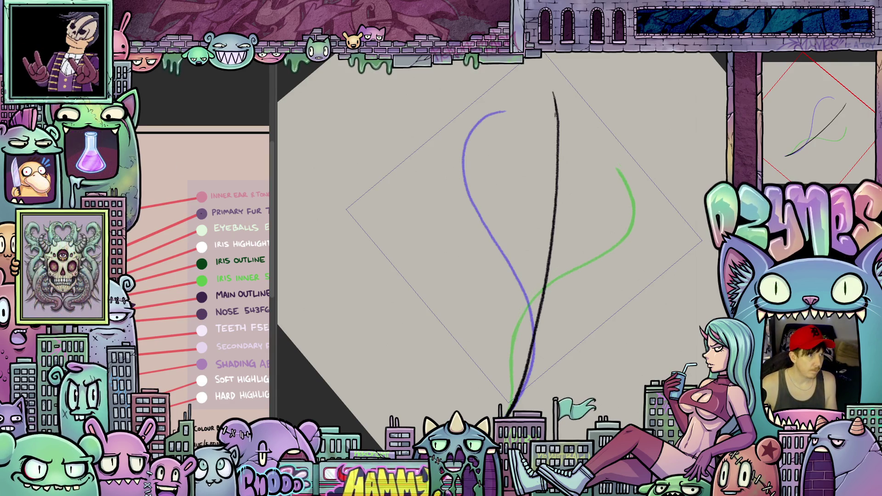
pyautogui.press('Delete')
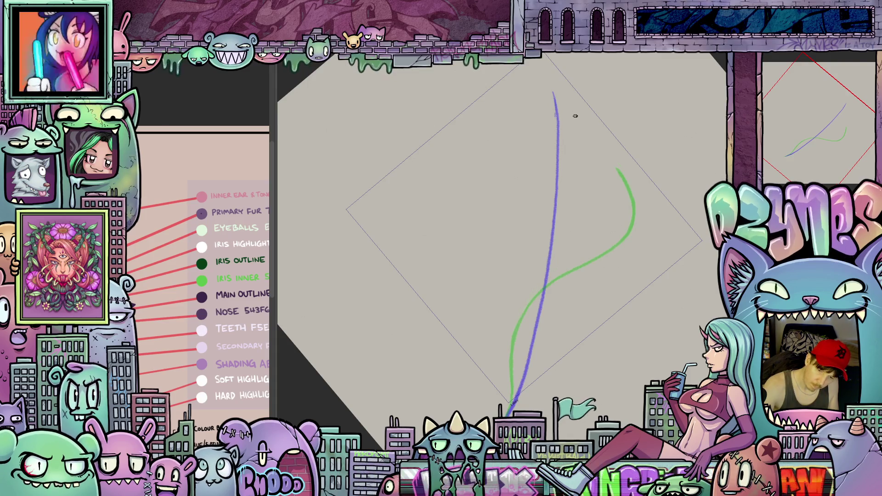
pyautogui.moveTo(552, 203); pyautogui.dragTo(513, 395)
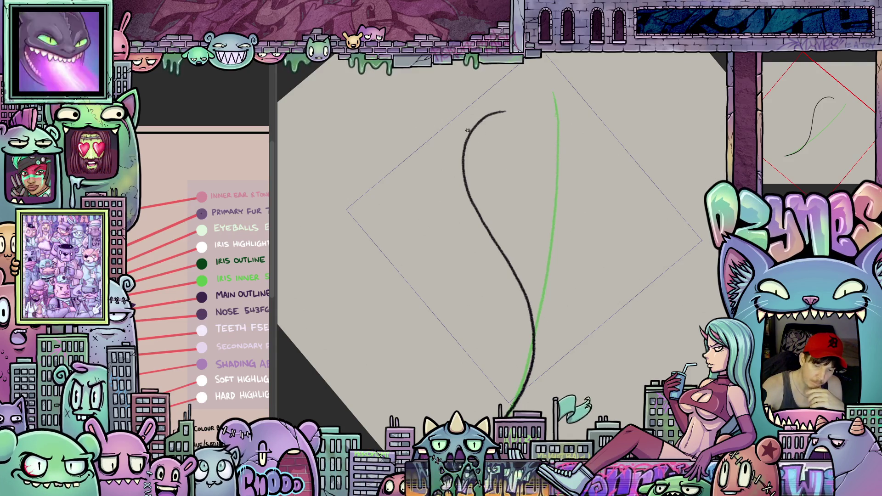
pyautogui.hotkey('ctrl', 'z')
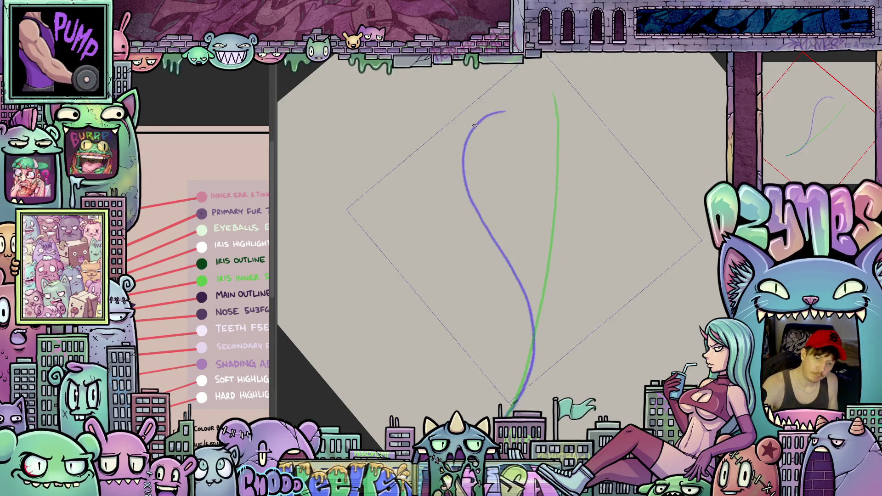
# Try several S-curve strokes over the blue onion-skin guide, undoing each attempt.
pyautogui.moveTo(480, 115); pyautogui.dragTo(455, 154)
pyautogui.moveTo(461, 199)
pyautogui.mouseDown()
pyautogui.moveTo(524, 271)
pyautogui.moveTo(545, 310)
pyautogui.moveTo(541, 353)
pyautogui.mouseUp()
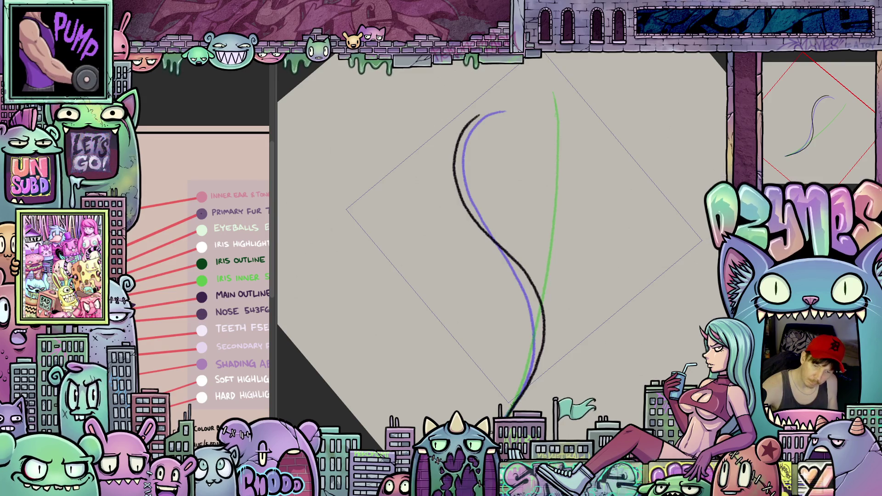
pyautogui.moveTo(627, 356)
pyautogui.mouseDown()
pyautogui.moveTo(576, 367)
pyautogui.moveTo(635, 351)
pyautogui.mouseUp()
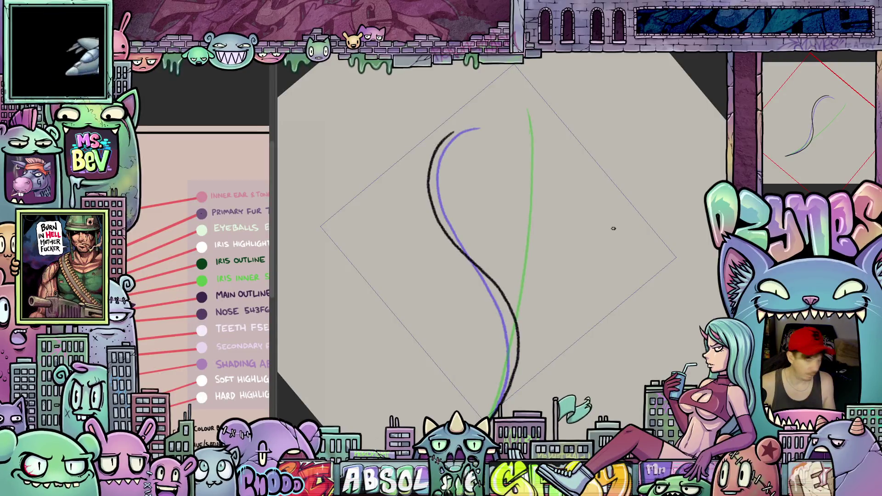
pyautogui.hotkey('ctrl', 'z')
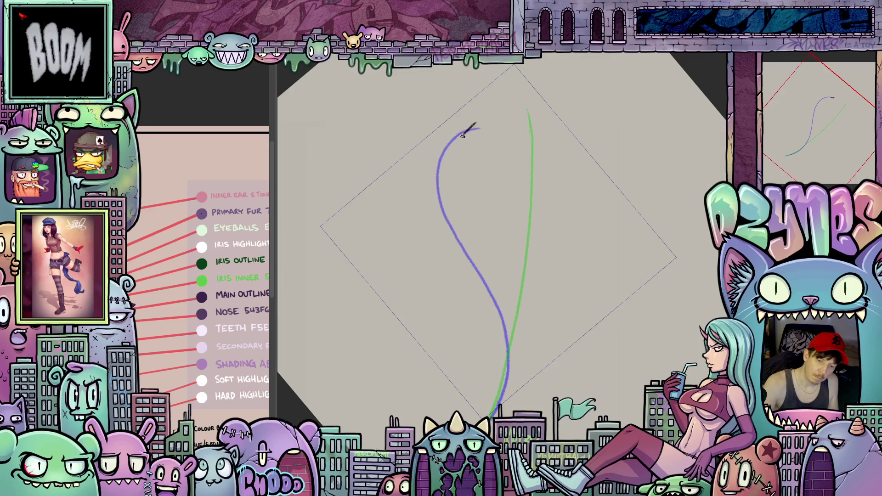
pyautogui.moveTo(475, 125)
pyautogui.mouseDown()
pyautogui.moveTo(452, 167)
pyautogui.moveTo(451, 197)
pyautogui.moveTo(501, 299)
pyautogui.moveTo(508, 358)
pyautogui.moveTo(491, 416)
pyautogui.mouseUp()
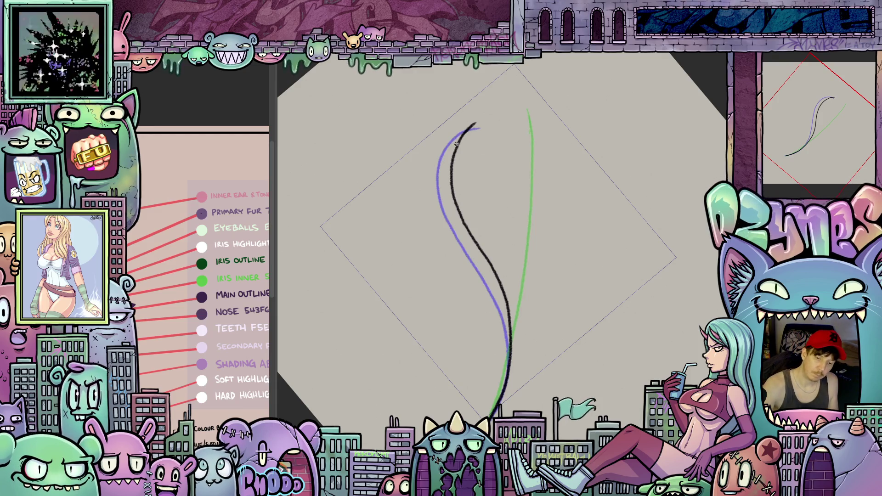
pyautogui.moveTo(446, 133); pyautogui.dragTo(437, 164)
pyautogui.moveTo(477, 234); pyautogui.dragTo(507, 270)
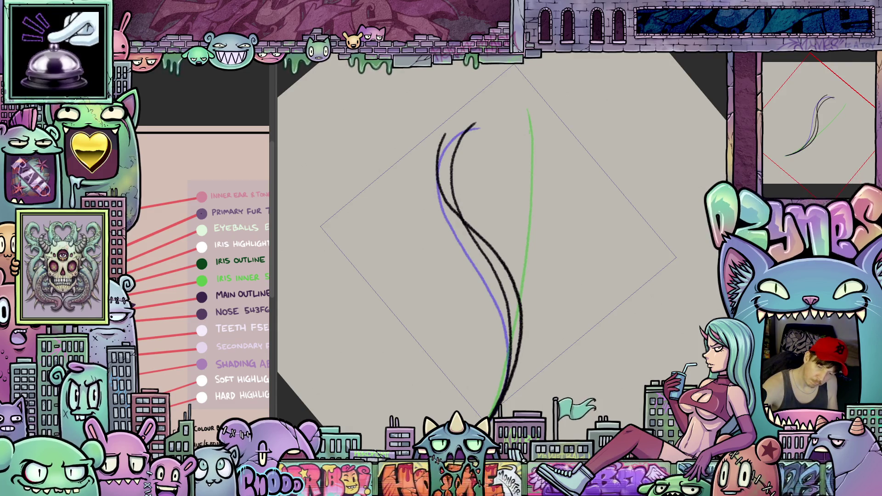
pyautogui.hotkey('ctrl', 'z')
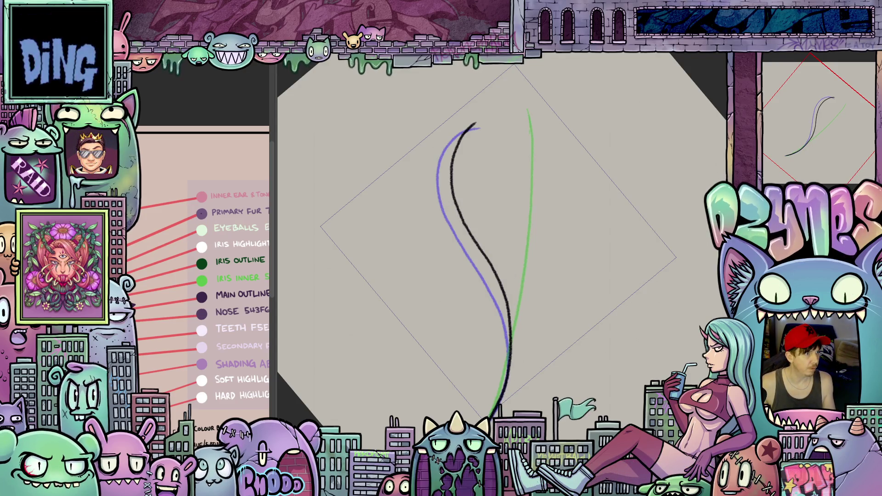
pyautogui.hotkey('ctrl', 'z')
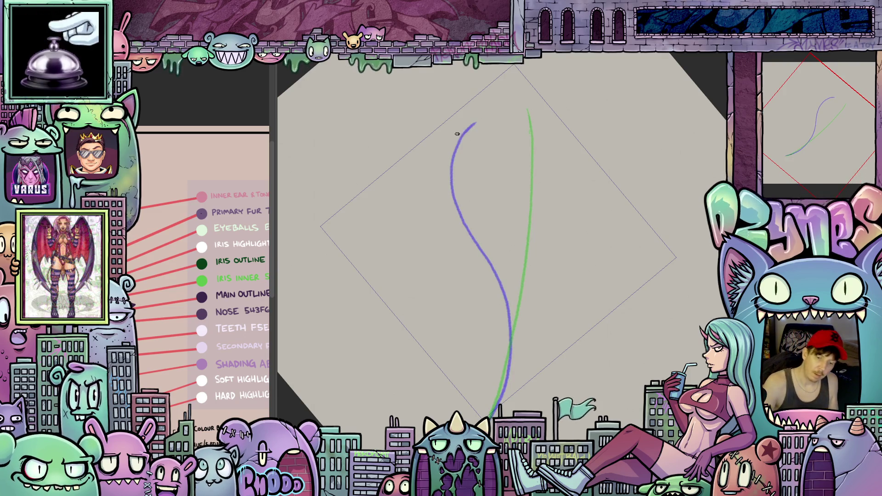
# Draw the black S-shaped tail stroke along the blue curve from top to bottom.
pyautogui.moveTo(454, 124); pyautogui.dragTo(445, 144)
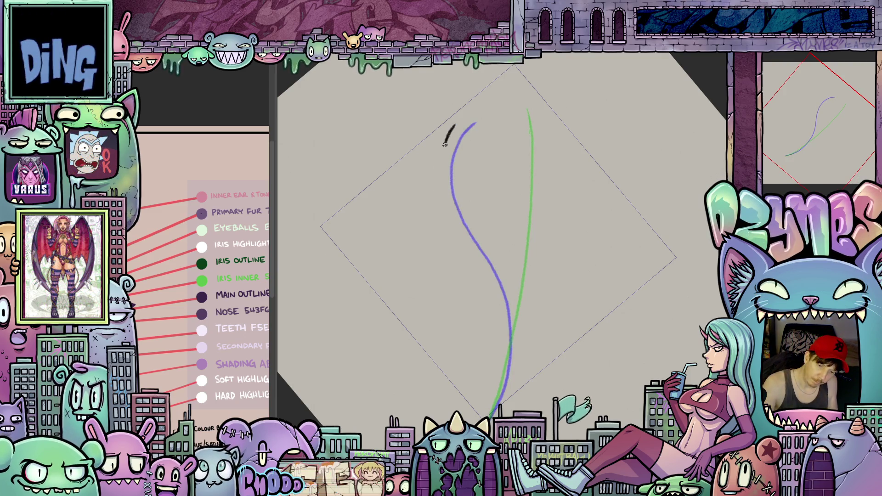
pyautogui.moveTo(444, 191); pyautogui.dragTo(463, 232)
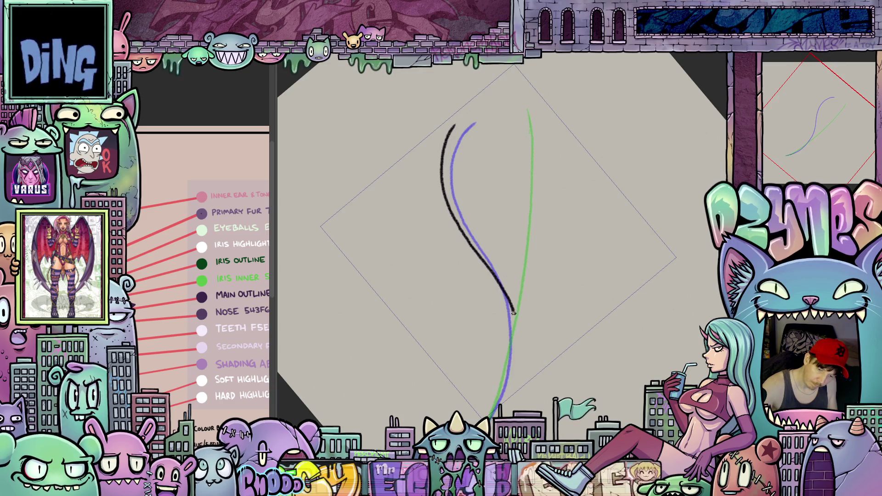
pyautogui.moveTo(517, 353); pyautogui.dragTo(492, 416)
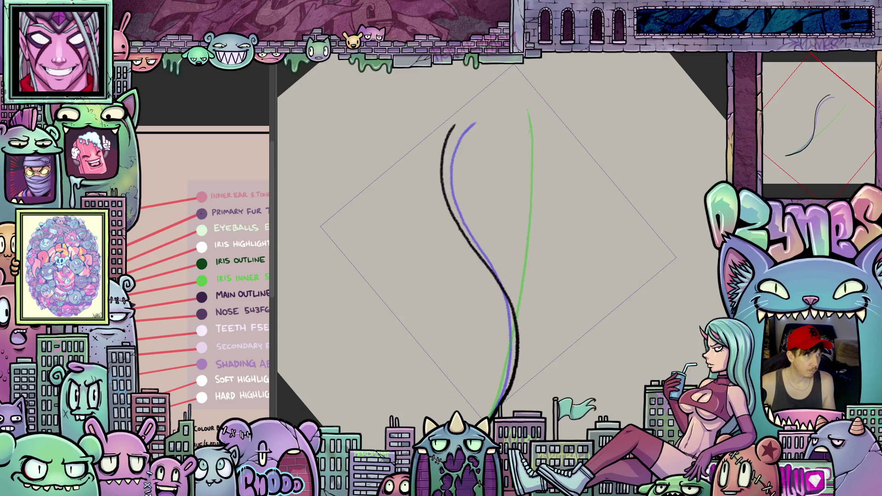
# Redraw the black tail curve top to bottom, its top end curving right.
pyautogui.hotkey('ctrl', 'z')
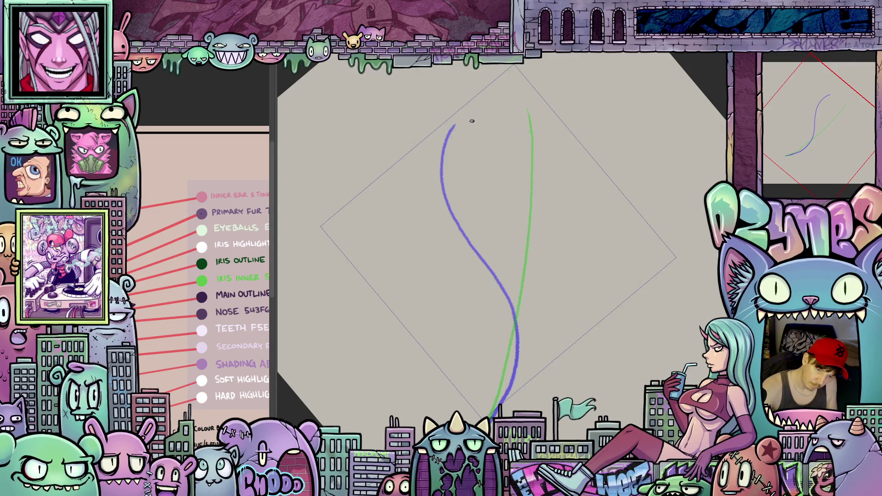
pyautogui.moveTo(479, 125)
pyautogui.mouseDown()
pyautogui.moveTo(462, 140)
pyautogui.moveTo(455, 170)
pyautogui.mouseUp()
pyautogui.moveTo(462, 203); pyautogui.dragTo(467, 219)
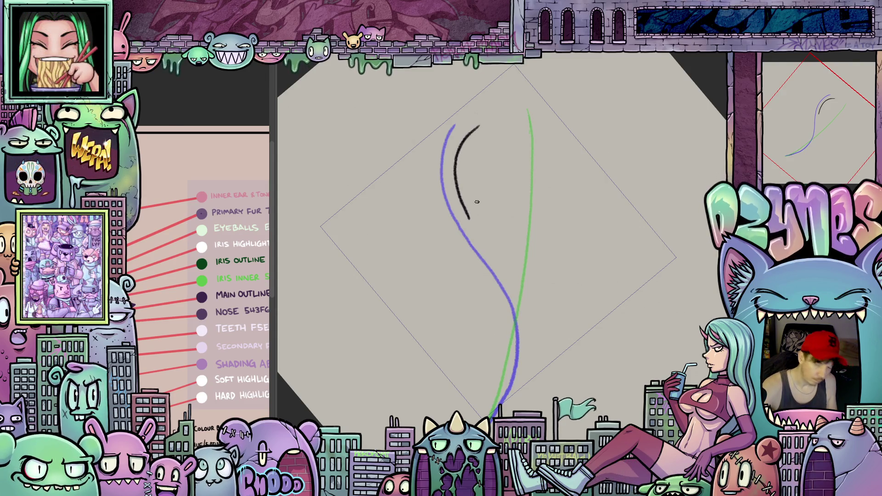
pyautogui.hotkey('ctrl', 'z')
pyautogui.moveTo(487, 123)
pyautogui.mouseDown()
pyautogui.moveTo(474, 152)
pyautogui.moveTo(479, 201)
pyautogui.mouseUp()
pyautogui.moveTo(492, 239)
pyautogui.mouseDown()
pyautogui.moveTo(511, 330)
pyautogui.moveTo(510, 369)
pyautogui.moveTo(491, 418)
pyautogui.mouseUp()
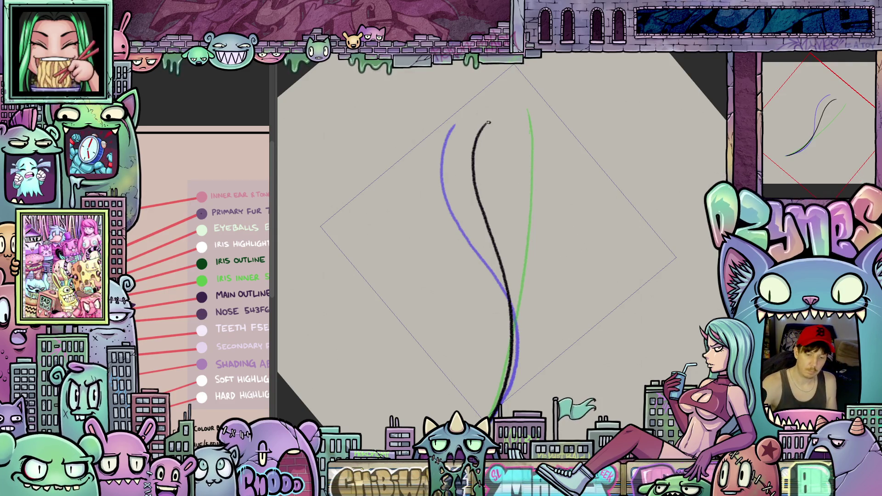
pyautogui.moveTo(489, 122); pyautogui.dragTo(498, 117)
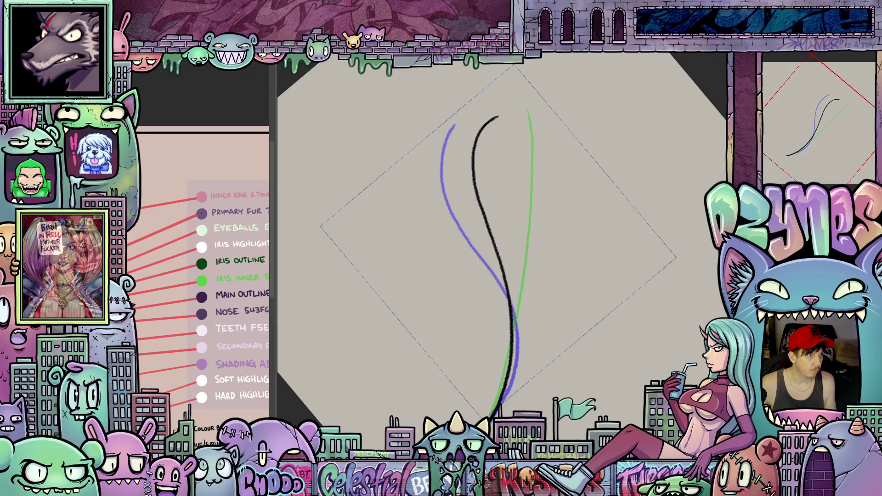
# On the next frame, draw the following tail curve and play back the motion.
pyautogui.press('Delete')
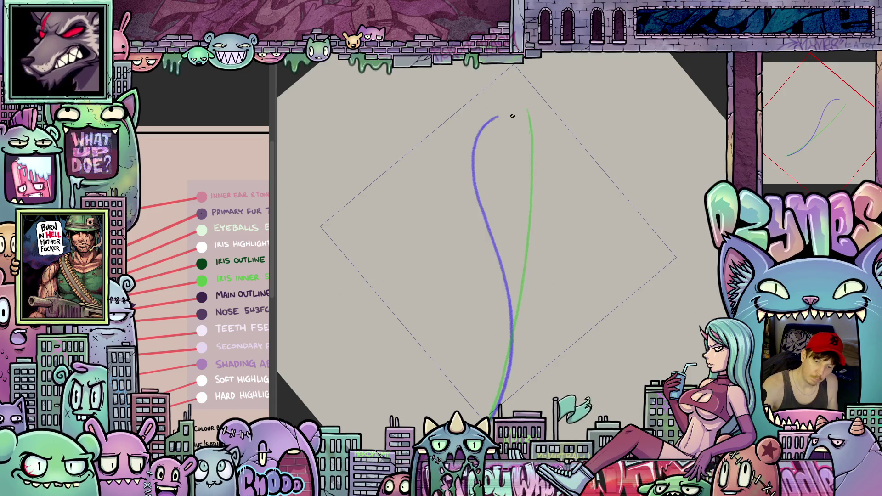
pyautogui.moveTo(514, 114)
pyautogui.mouseDown()
pyautogui.moveTo(498, 164)
pyautogui.moveTo(515, 328)
pyautogui.moveTo(494, 411)
pyautogui.mouseUp()
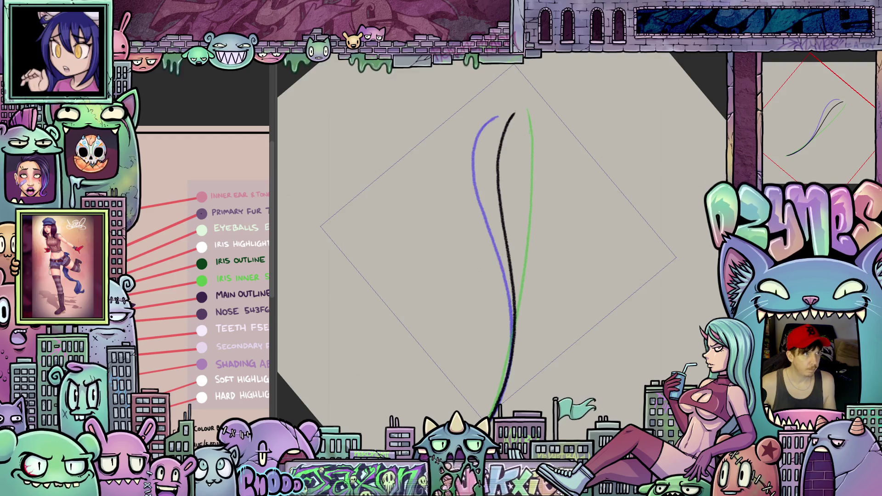
pyautogui.press('space')
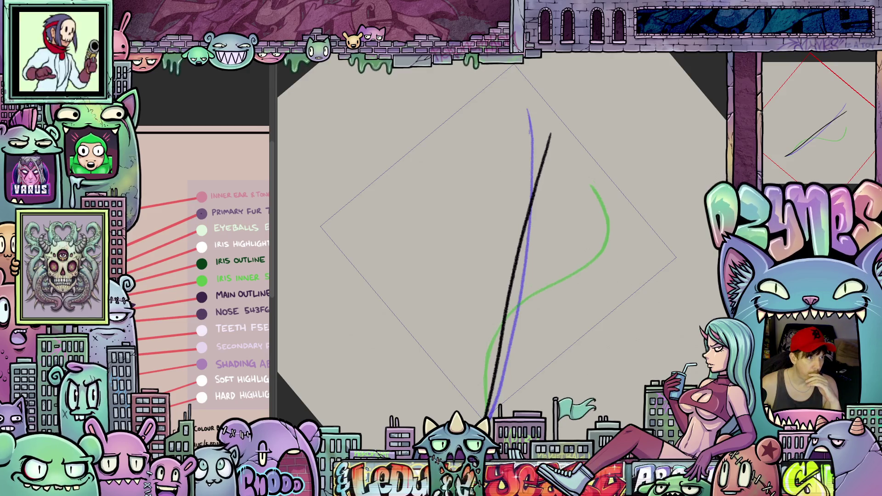
# Step back and forth between animation frames, ending on an undrawn one.
pyautogui.hotkey('ctrl', 'z')
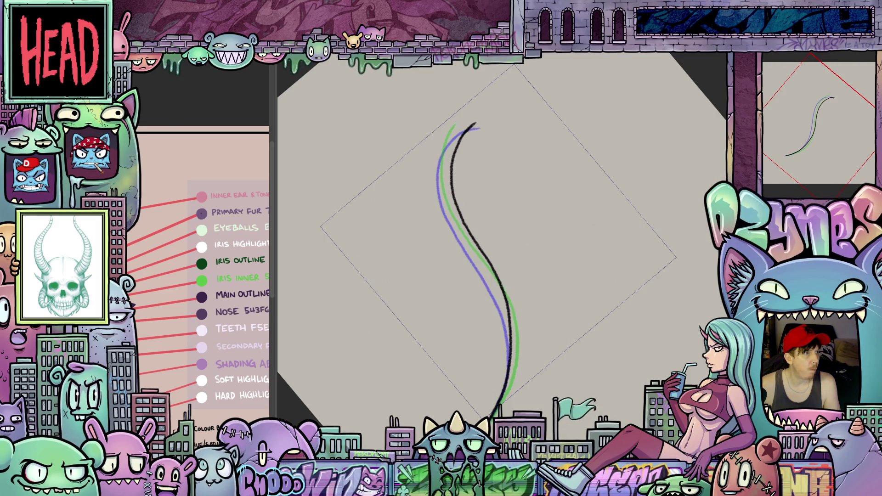
pyautogui.hotkey('ctrl', 'z')
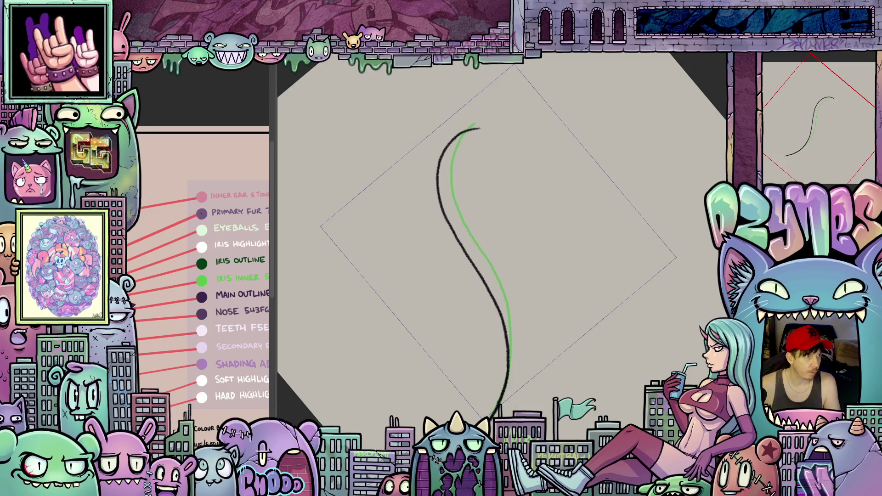
pyautogui.hotkey('ctrl', 'y')
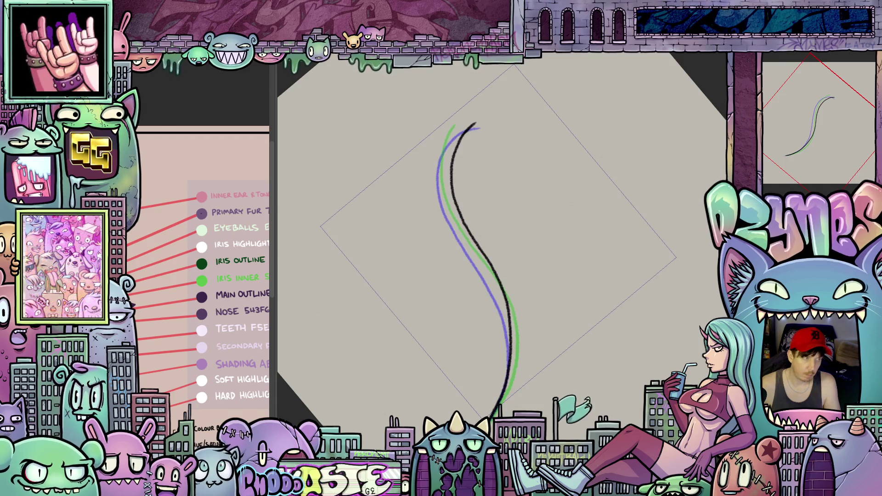
pyautogui.hotkey('ctrl', 'z')
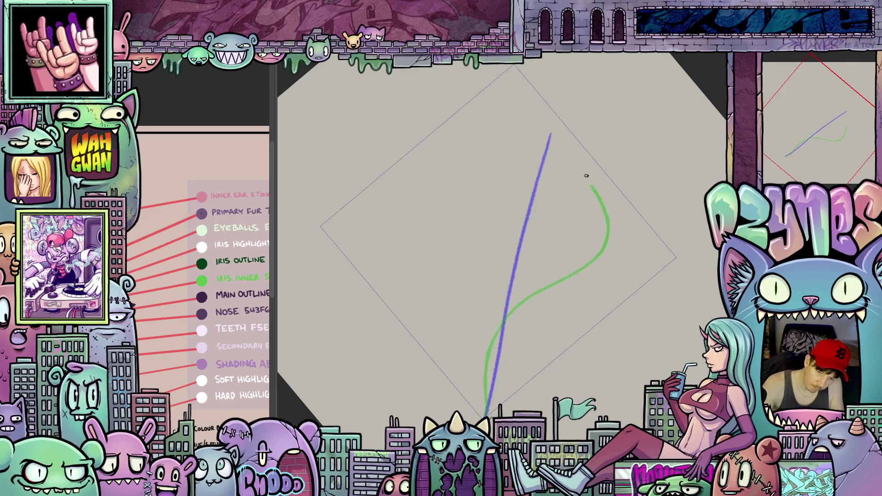
# Draw a black tail curve along the green guide, redoing a false start.
pyautogui.moveTo(587, 182)
pyautogui.mouseDown()
pyautogui.moveTo(595, 235)
pyautogui.moveTo(580, 261)
pyautogui.moveTo(497, 321)
pyautogui.moveTo(481, 346)
pyautogui.moveTo(478, 374)
pyautogui.mouseUp()
pyautogui.moveTo(481, 406); pyautogui.dragTo(481, 417)
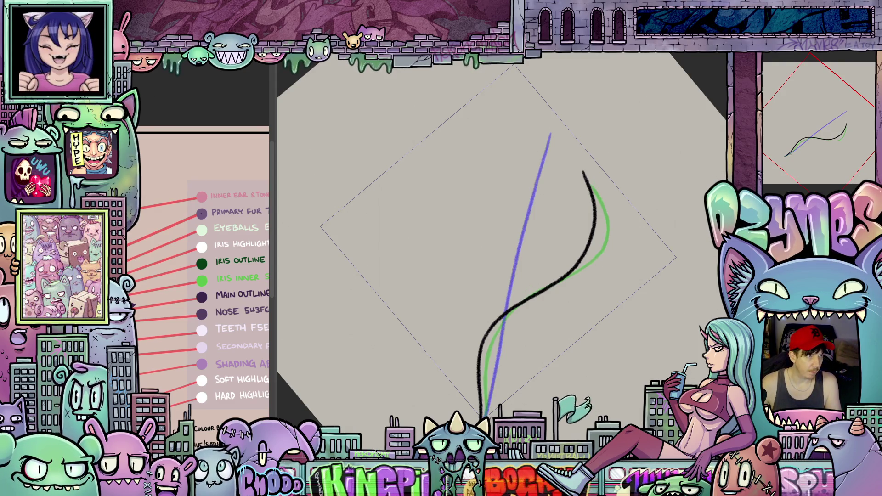
pyautogui.hotkey('ctrl', 'z')
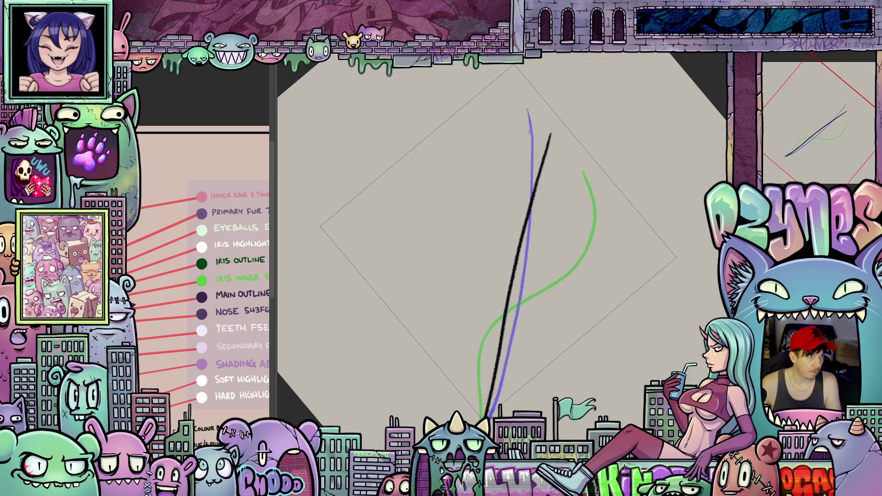
pyautogui.hotkey('ctrl', 'z')
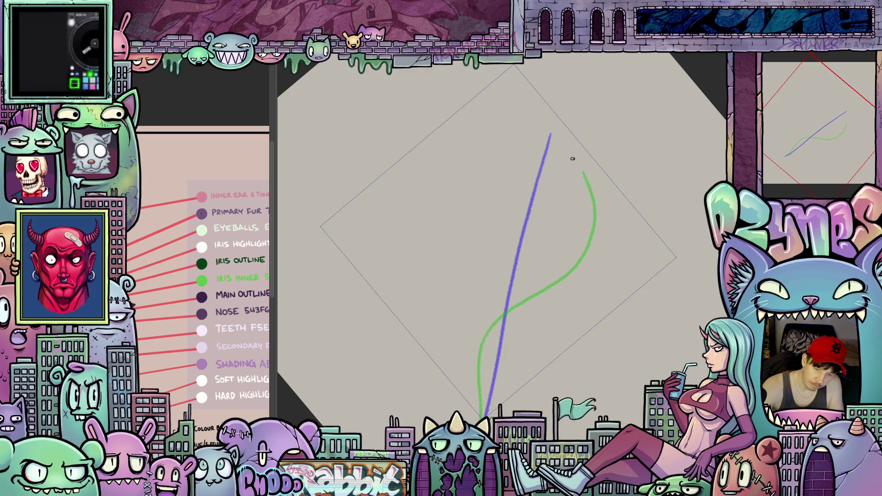
pyautogui.moveTo(569, 157)
pyautogui.mouseDown()
pyautogui.moveTo(582, 223)
pyautogui.moveTo(573, 253)
pyautogui.moveTo(479, 343)
pyautogui.moveTo(472, 421)
pyautogui.mouseUp()
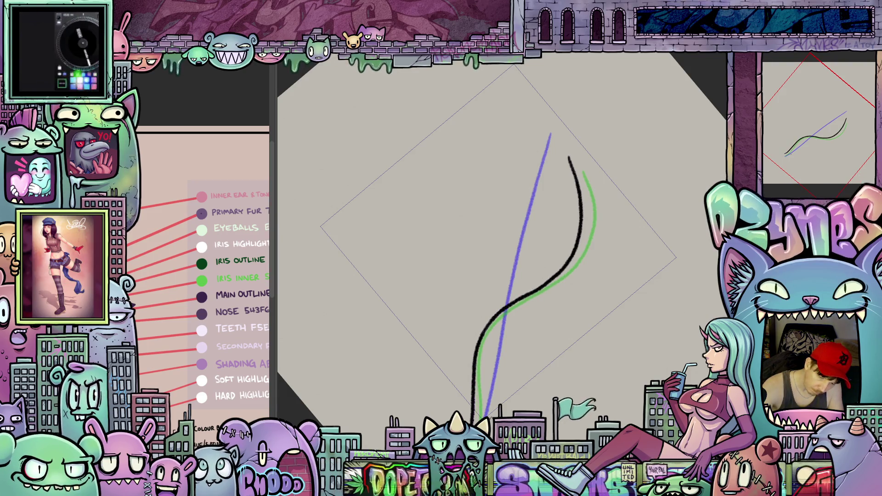
pyautogui.hotkey('ctrl', 'z')
pyautogui.moveTo(572, 157)
pyautogui.mouseDown()
pyautogui.moveTo(580, 214)
pyautogui.moveTo(566, 259)
pyautogui.moveTo(488, 351)
pyautogui.moveTo(477, 415)
pyautogui.mouseUp()
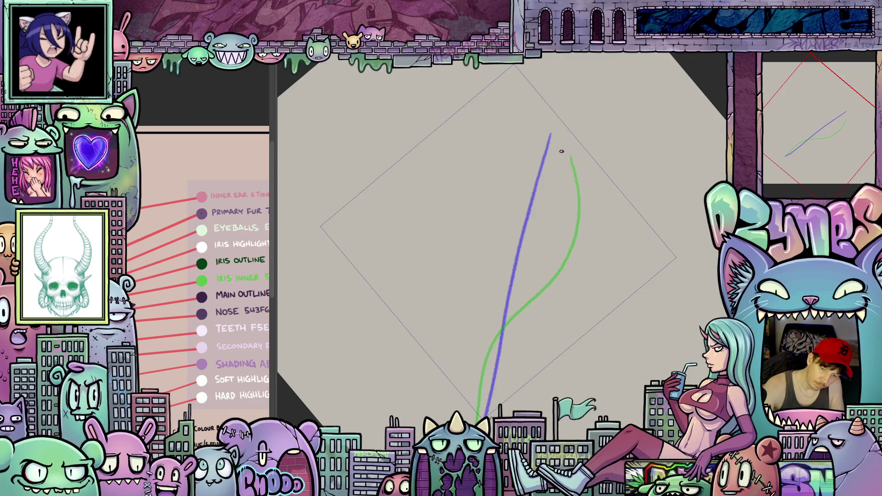
# Draw black tail curves on the next in-between frames, then play the animation.
pyautogui.moveTo(562, 146); pyautogui.dragTo(568, 160)
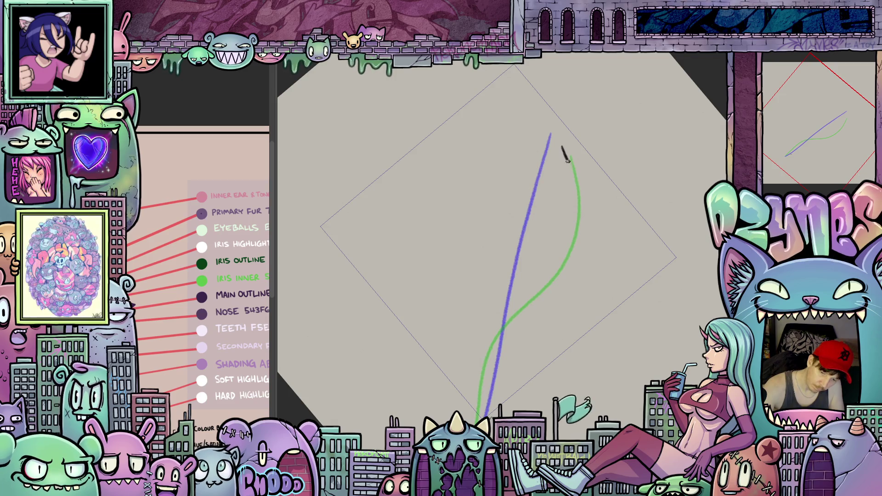
pyautogui.moveTo(579, 196)
pyautogui.mouseDown()
pyautogui.moveTo(573, 265)
pyautogui.moveTo(523, 315)
pyautogui.mouseUp()
pyautogui.moveTo(484, 375); pyautogui.dragTo(477, 424)
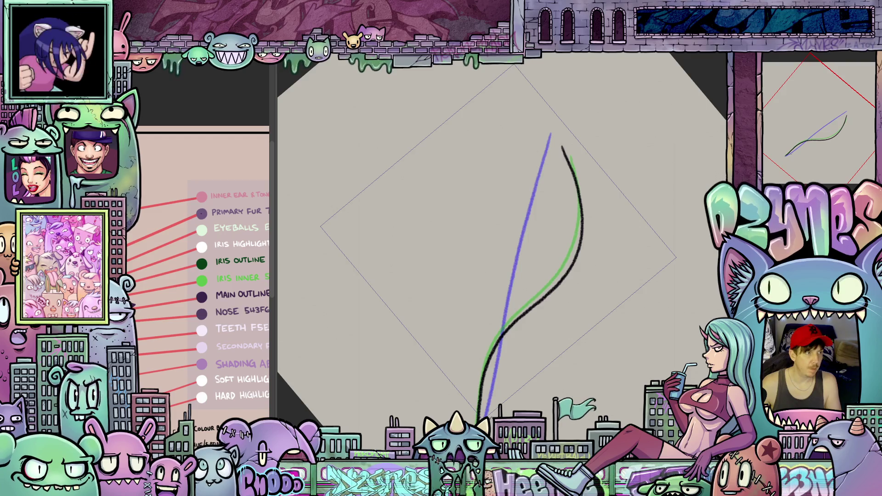
pyautogui.press('Left')
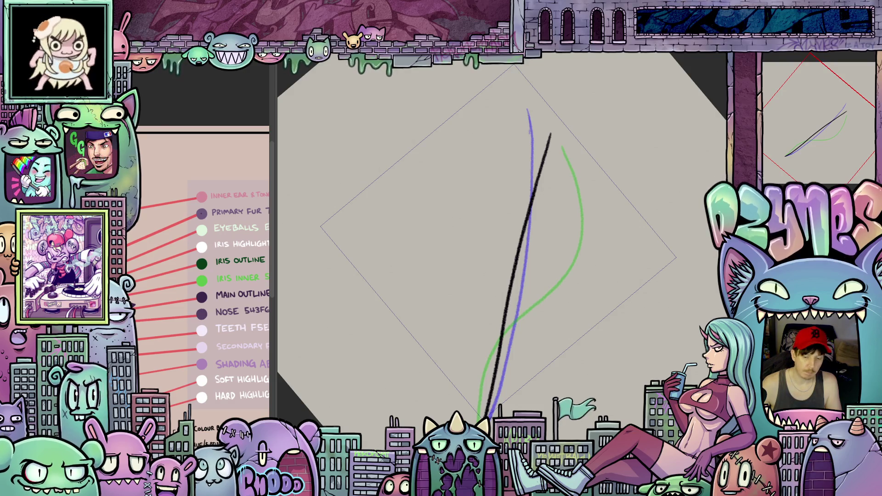
pyautogui.press('Right')
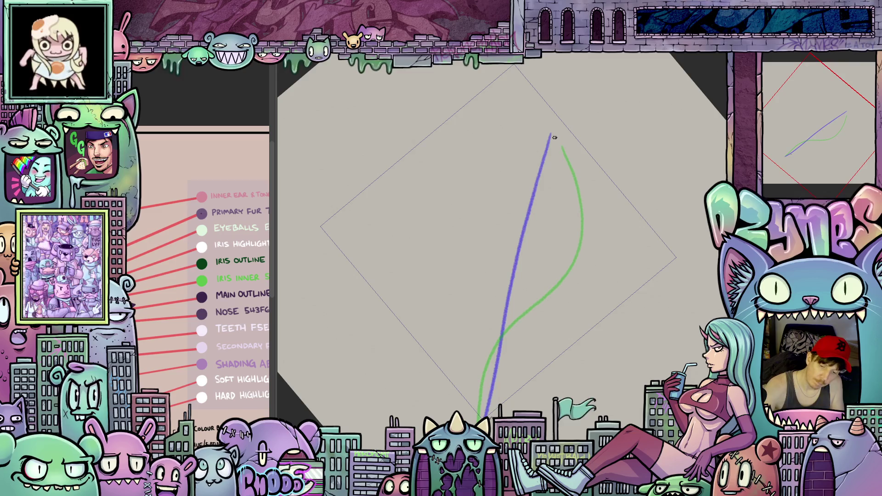
pyautogui.moveTo(555, 158)
pyautogui.mouseDown()
pyautogui.moveTo(551, 242)
pyautogui.moveTo(507, 330)
pyautogui.mouseUp()
pyautogui.moveTo(494, 363); pyautogui.dragTo(486, 403)
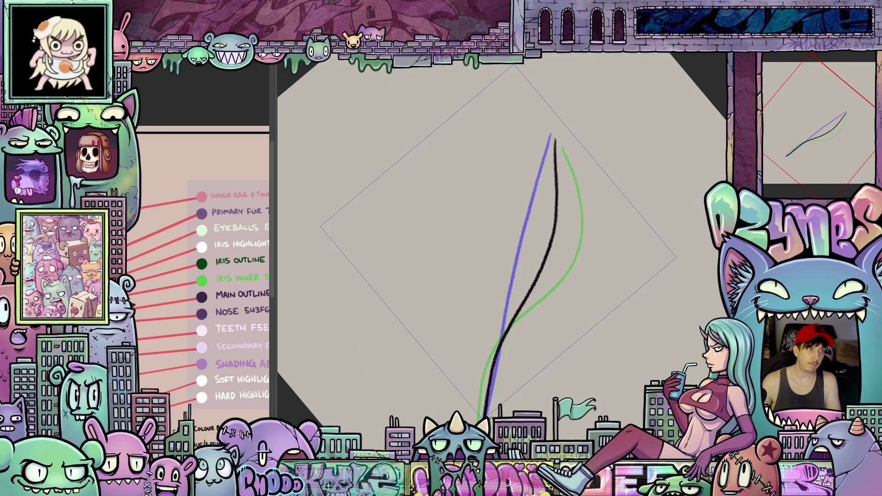
pyautogui.press('space')
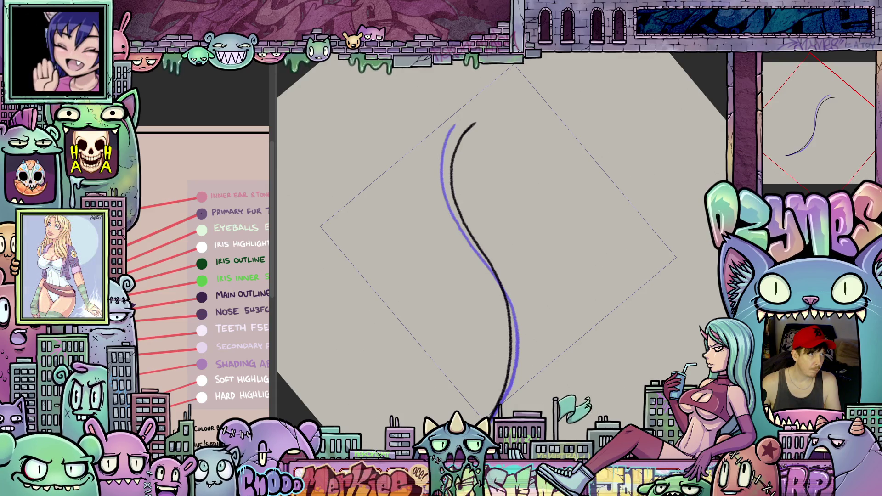
# Play back the tail animation to check the motion.
pyautogui.press('space')
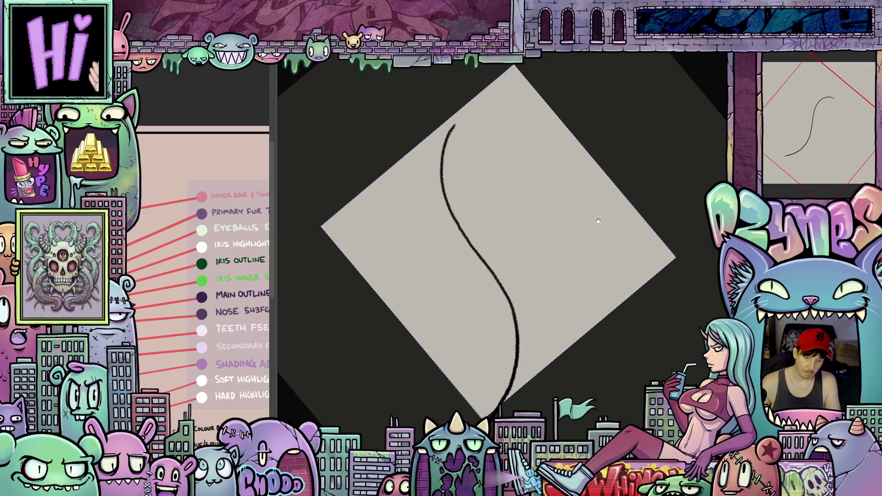
# Zoom out and pan to the whole canvas, stop playback, and rotate the view upright.
pyautogui.scroll(-3, 593, 225)
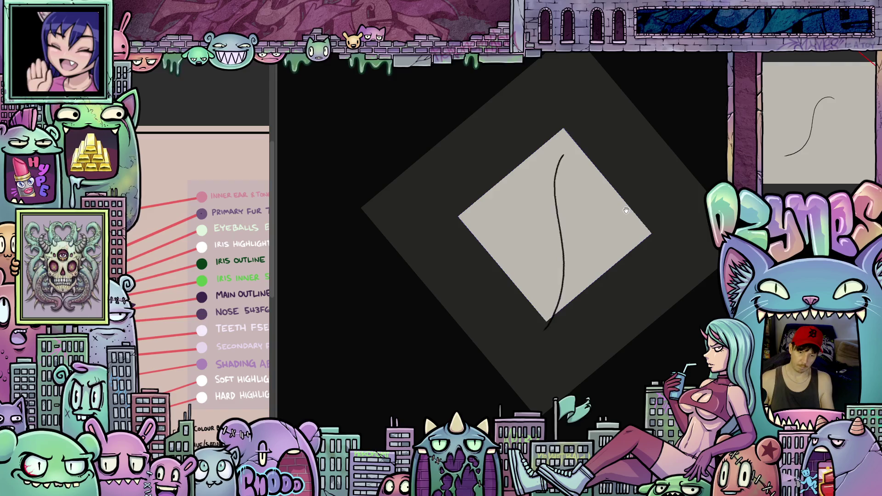
pyautogui.scroll(-2, 644, 195)
pyautogui.moveTo(647, 189)
pyautogui.mouseDown()
pyautogui.moveTo(652, 220)
pyautogui.moveTo(641, 227)
pyautogui.mouseUp()
pyautogui.moveTo(669, 190); pyautogui.dragTo(642, 178)
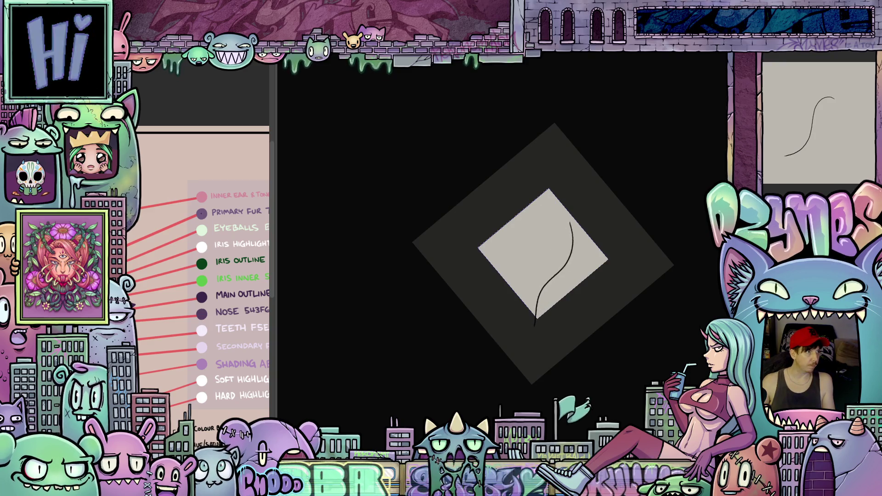
pyautogui.press('space')
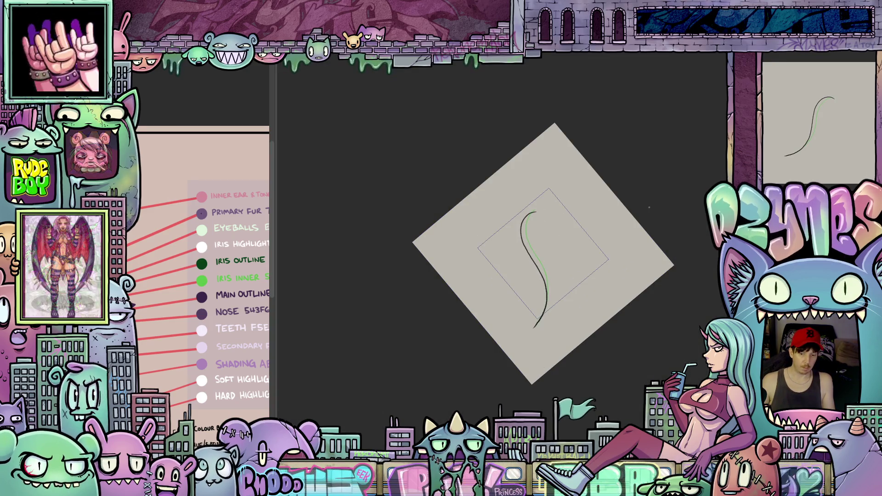
pyautogui.moveTo(664, 133)
pyautogui.mouseDown()
pyautogui.moveTo(676, 268)
pyautogui.moveTo(690, 286)
pyautogui.moveTo(666, 286)
pyautogui.mouseUp()
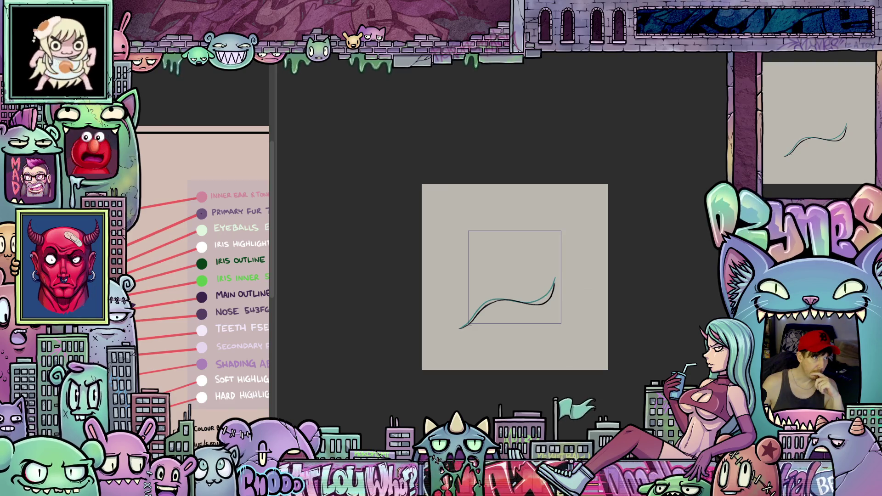
# Redraw the tail strokes along the black curve, ending with green arcing above and purple dipping below.
pyautogui.moveTo(463, 325); pyautogui.dragTo(555, 272)
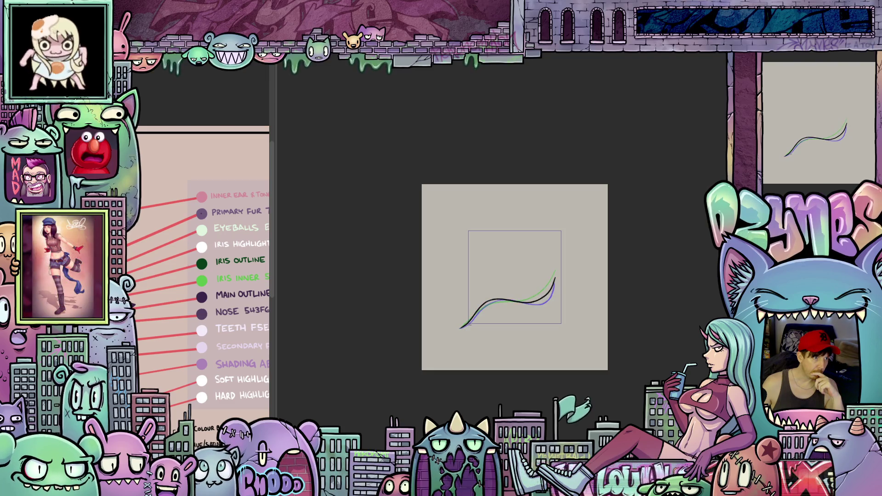
pyautogui.moveTo(460, 328); pyautogui.dragTo(519, 299)
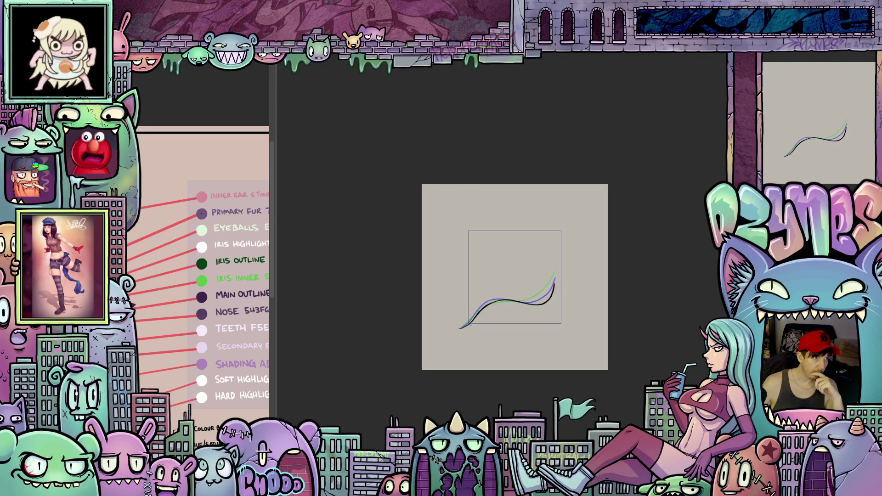
pyautogui.moveTo(461, 328); pyautogui.dragTo(555, 265)
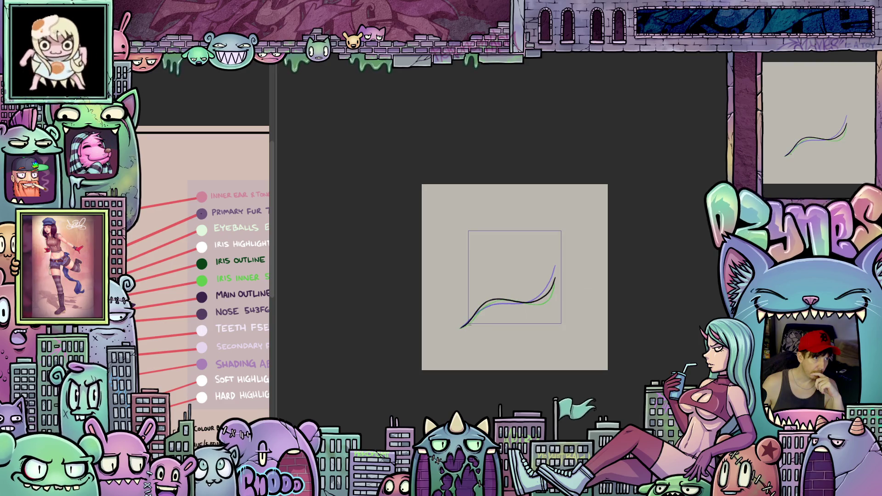
pyautogui.moveTo(462, 328); pyautogui.dragTo(555, 265)
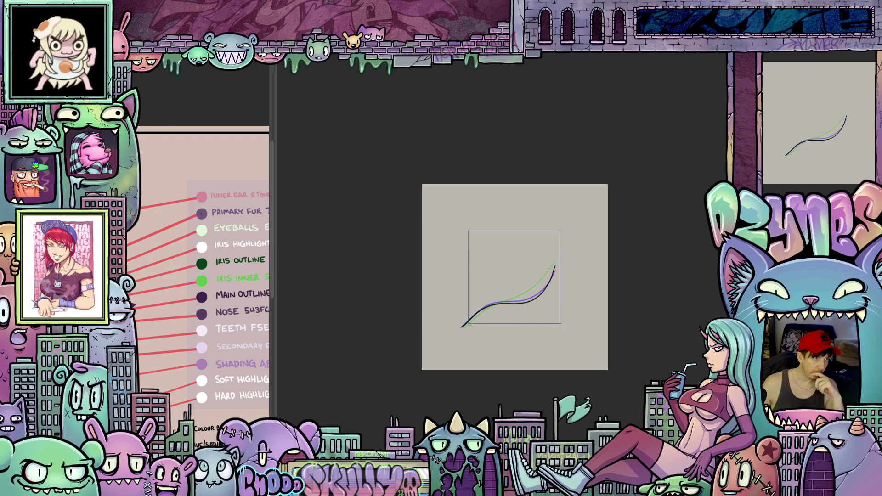
pyautogui.moveTo(462, 328); pyautogui.dragTo(554, 284)
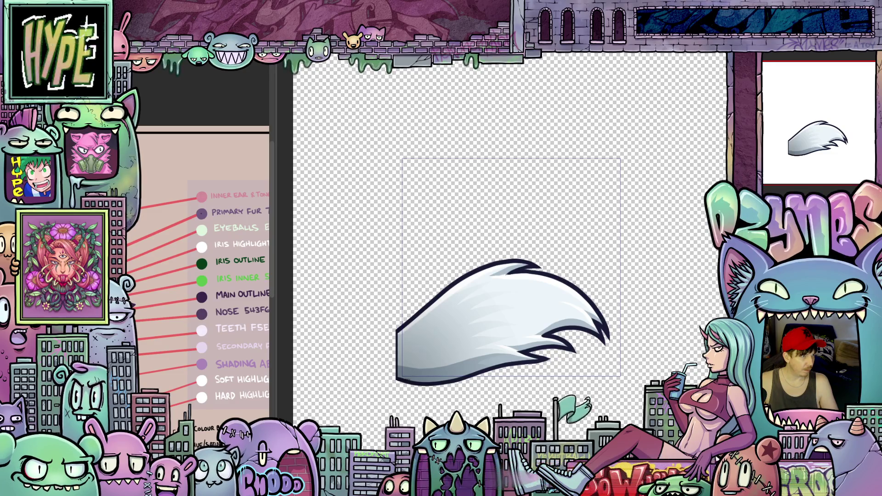
# Play the tail animation preview, centre and zoom it, then close it back to the frame.
pyautogui.press('Escape')
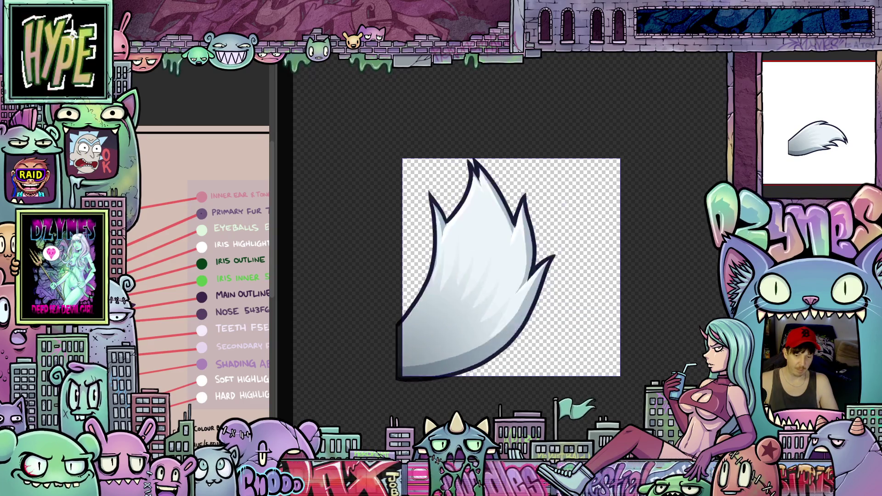
pyautogui.scroll(-2, 686, 290)
pyautogui.scroll(-5, 685, 289)
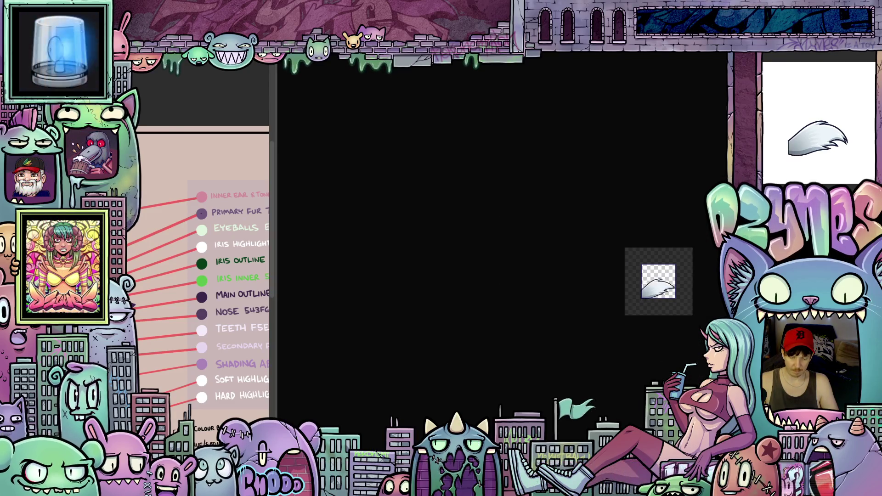
pyautogui.moveTo(635, 400); pyautogui.dragTo(551, 399)
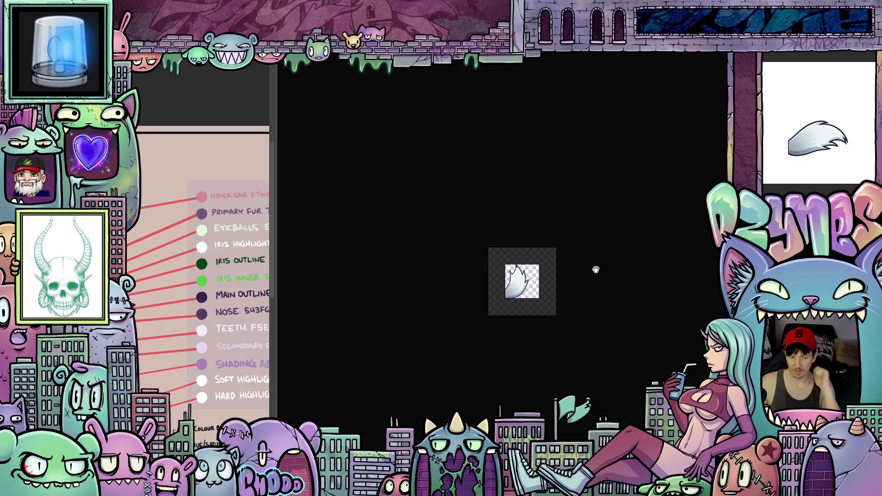
pyautogui.scroll(1, 595, 269)
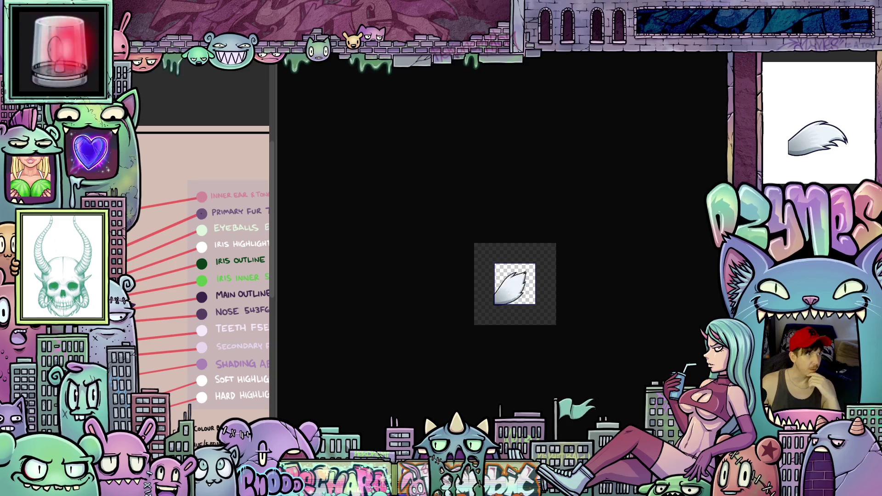
pyautogui.press('Return')
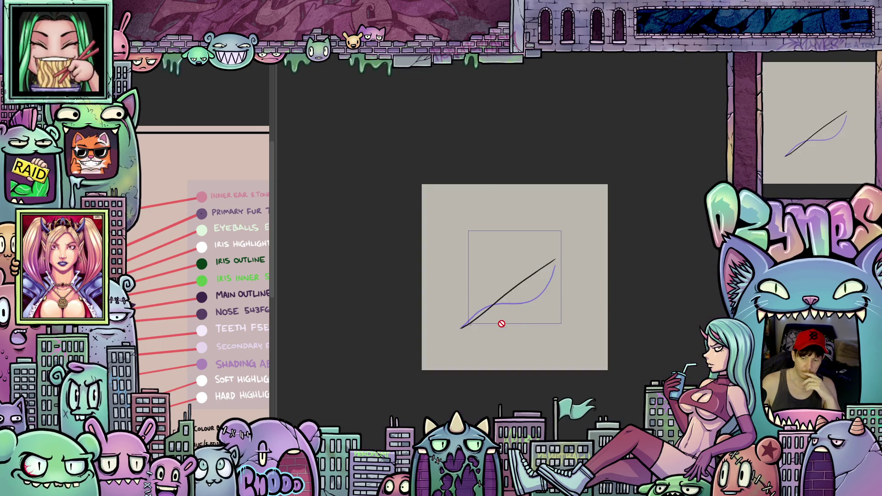
# Delete both strokes from the current frame and rotate the canvas view to a drawing angle.
pyautogui.scroll(2, 504, 306)
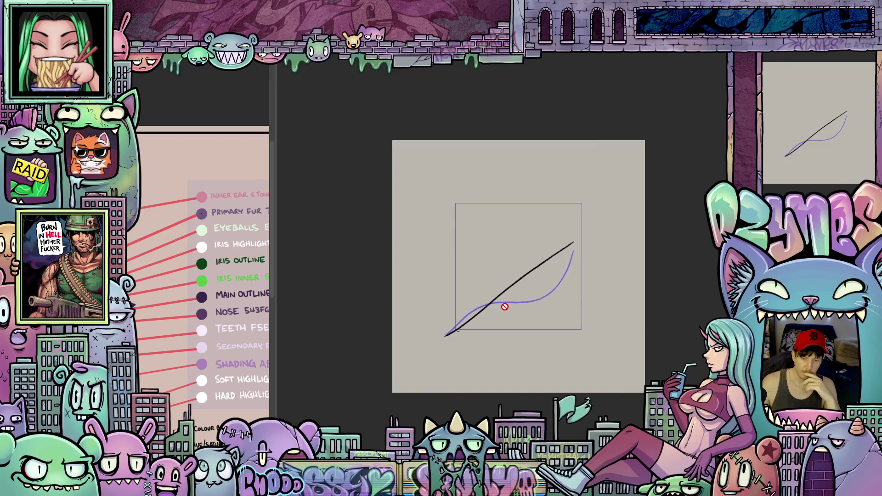
pyautogui.scroll(2, 505, 307)
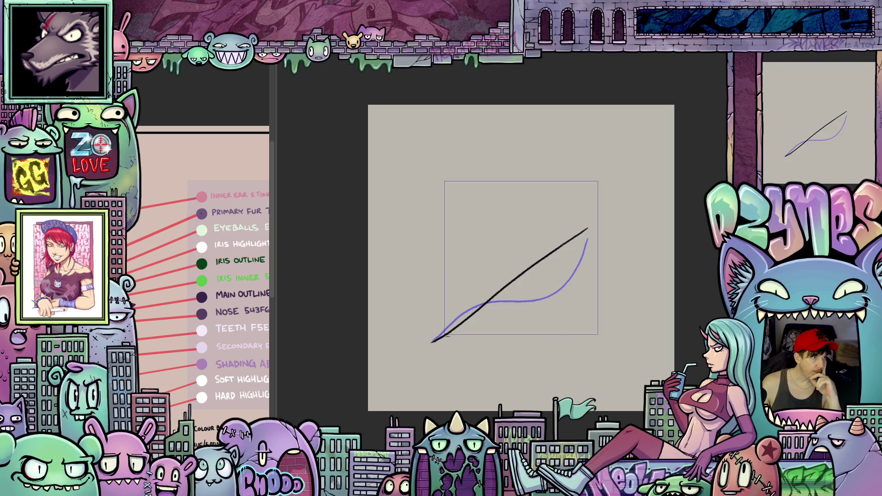
pyautogui.press('Delete')
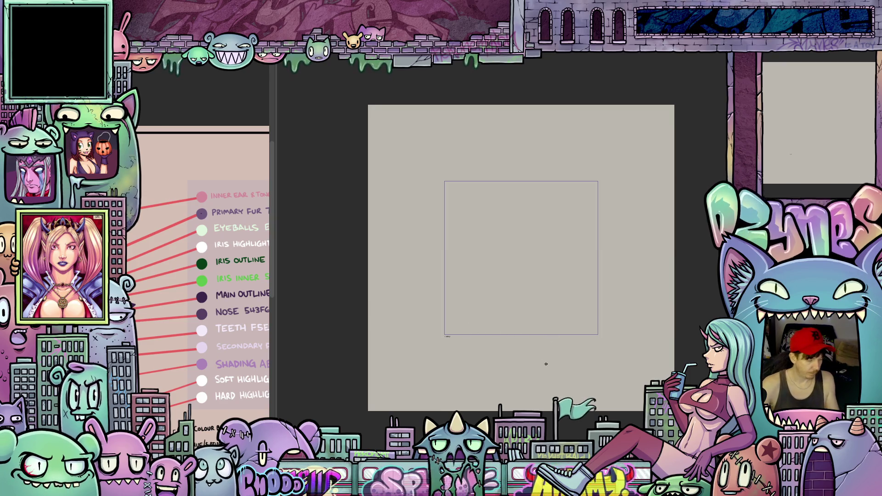
pyautogui.moveTo(585, 366)
pyautogui.mouseDown()
pyautogui.moveTo(517, 329)
pyautogui.moveTo(486, 357)
pyautogui.moveTo(486, 334)
pyautogui.mouseUp()
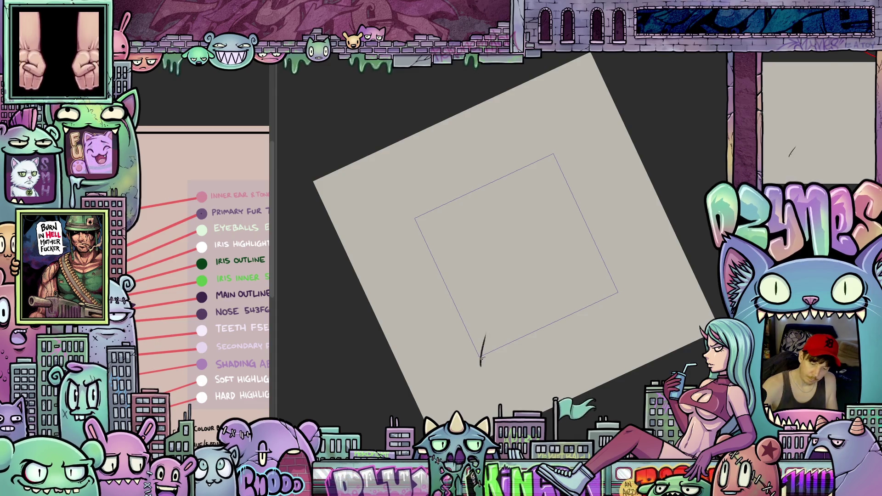
# Draw a long S-shaped tail curve plus a stroke along its lower end, then straighten the view.
pyautogui.moveTo(481, 366)
pyautogui.mouseDown()
pyautogui.moveTo(546, 225)
pyautogui.moveTo(528, 185)
pyautogui.mouseUp()
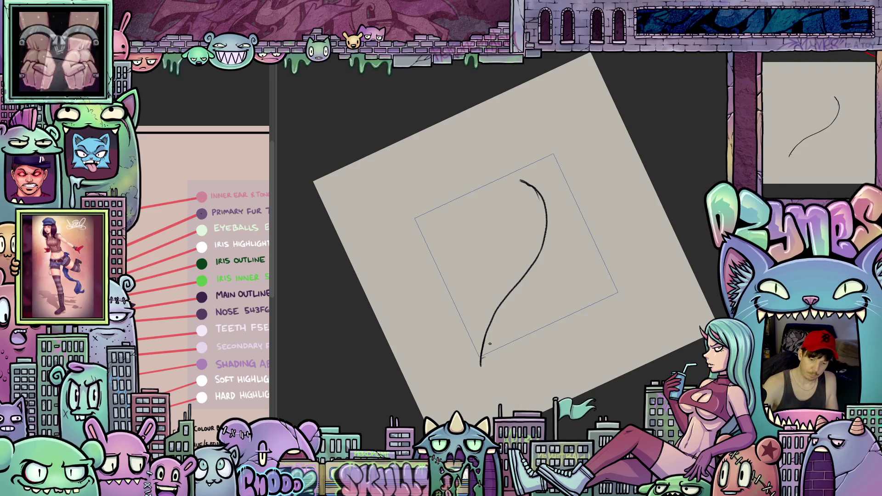
pyautogui.moveTo(479, 369)
pyautogui.mouseDown()
pyautogui.moveTo(480, 327)
pyautogui.moveTo(498, 292)
pyautogui.moveTo(553, 237)
pyautogui.moveTo(540, 189)
pyautogui.mouseUp()
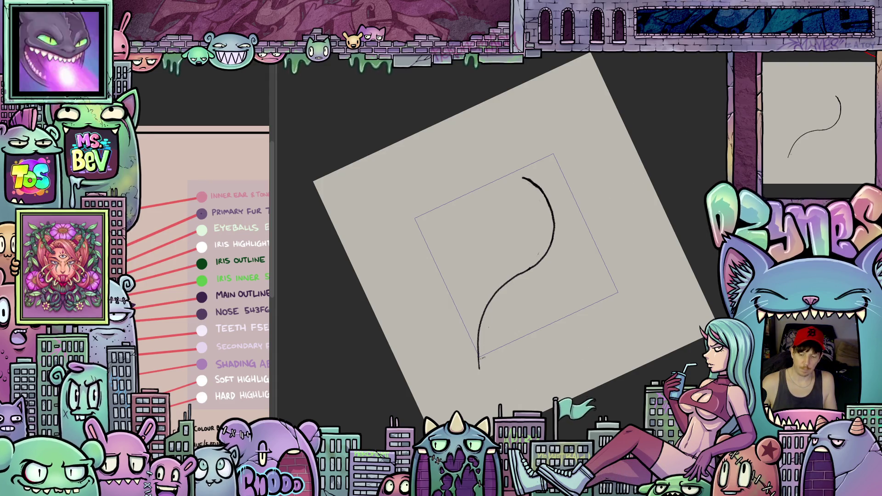
pyautogui.press('5')
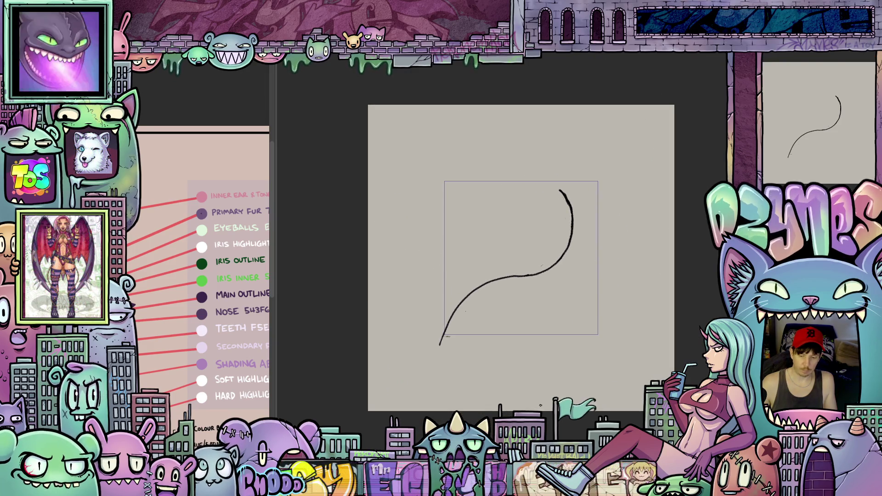
# Undo the old stroke and redraw one long S-curve from upper right to lower left.
pyautogui.hotkey('ctrl', 'z')
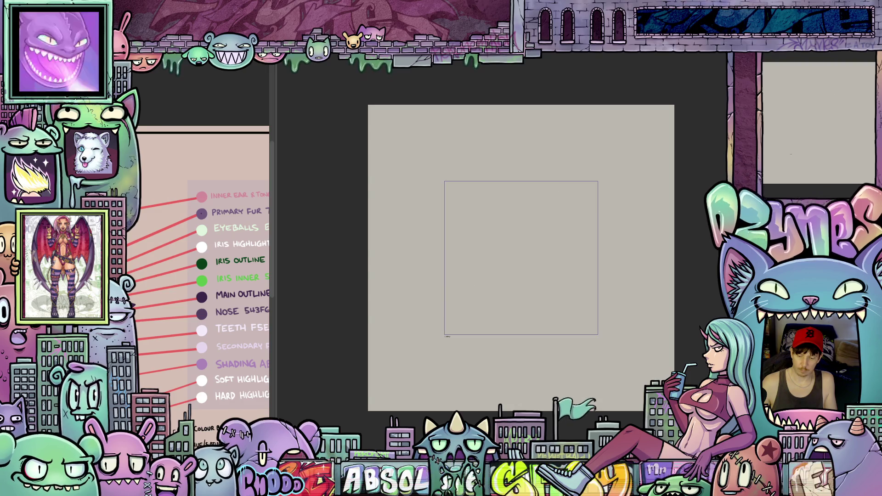
pyautogui.hotkey('ctrl', 'shift', 'z')
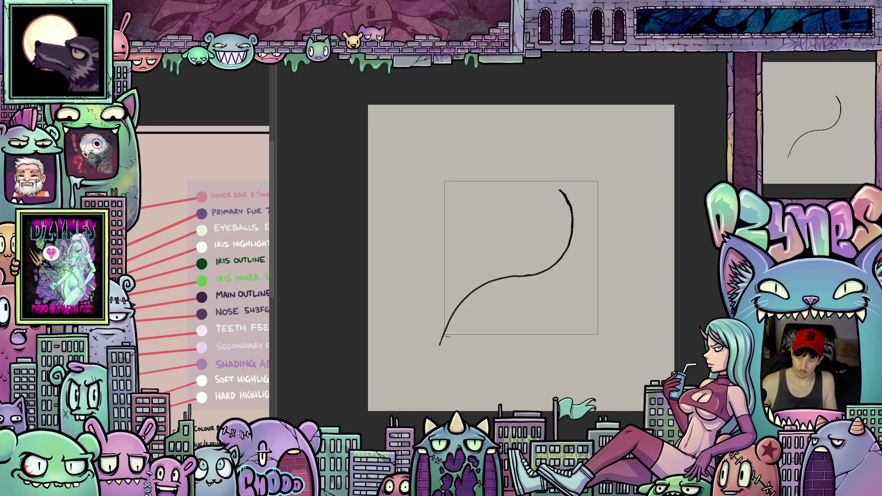
pyautogui.hotkey('ctrl', 'z')
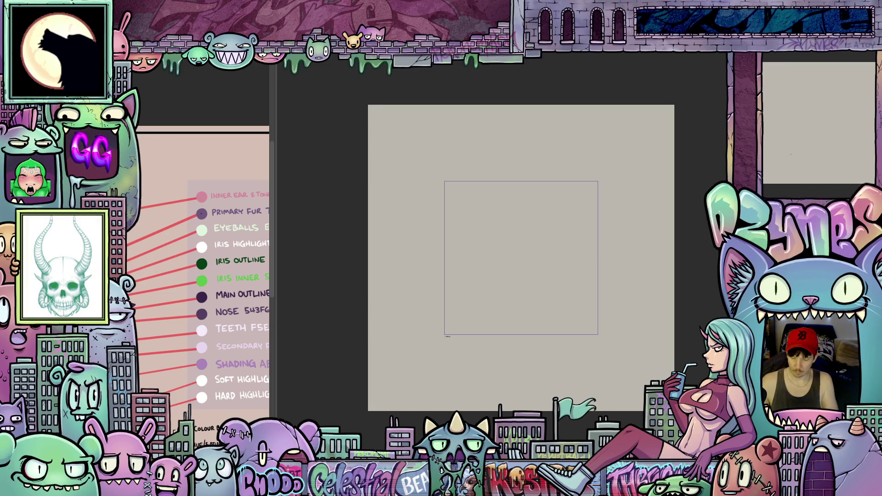
pyautogui.moveTo(560, 190); pyautogui.dragTo(440, 345)
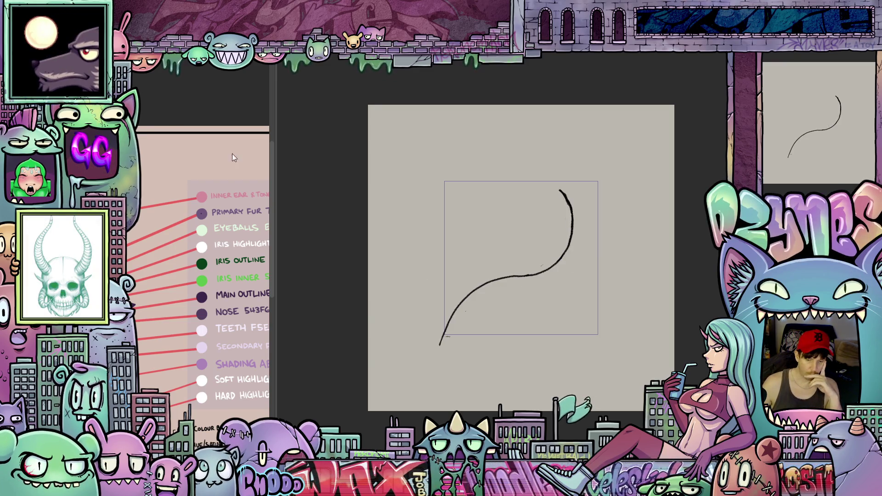
# Bring up the Edit menu's Transform submenu.
pyautogui.click(138, 55)
pyautogui.moveTo(147, 308)
pyautogui.moveTo(147, 330)
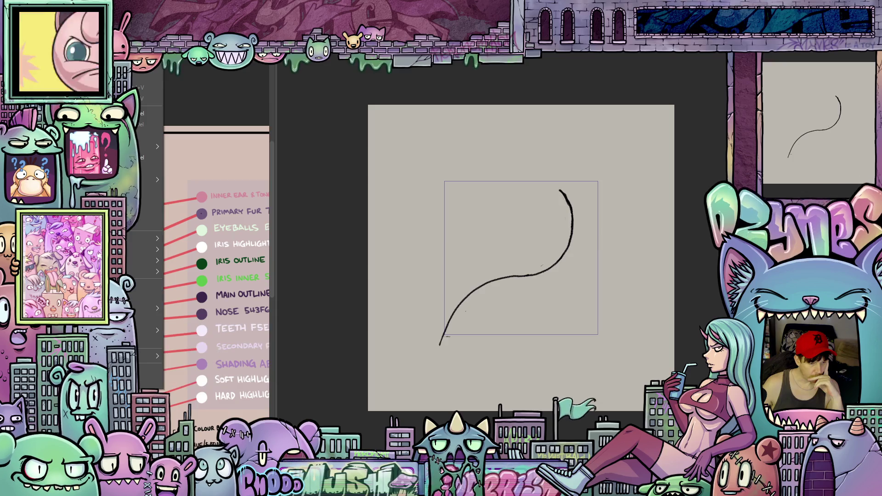
# Flip the curve vertically, then undo that flip.
pyautogui.moveTo(152, 261)
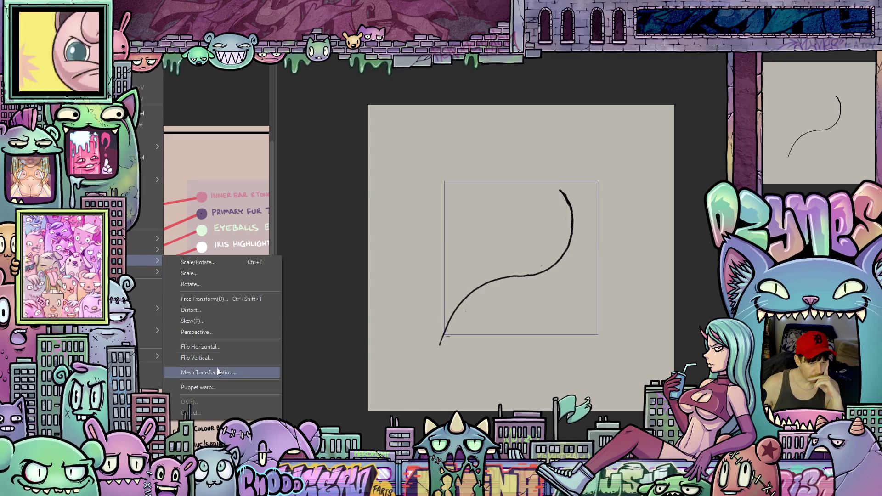
pyautogui.click(217, 358)
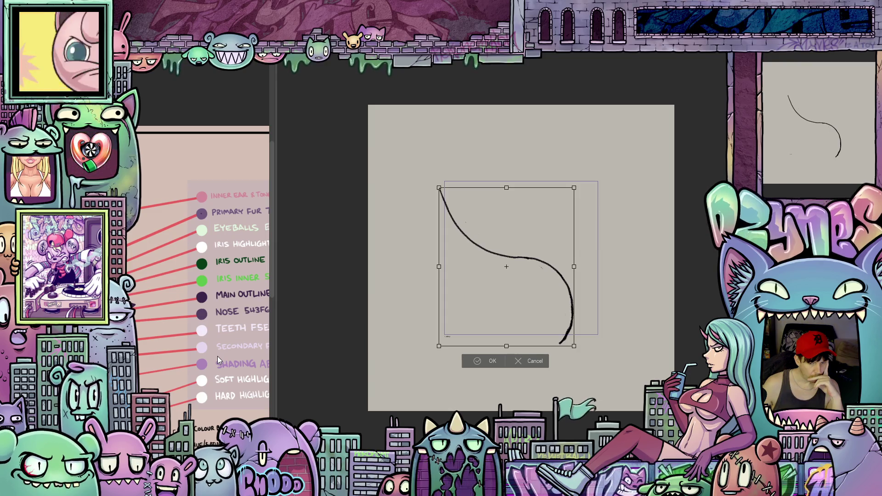
pyautogui.hotkey('ctrl', 'z')
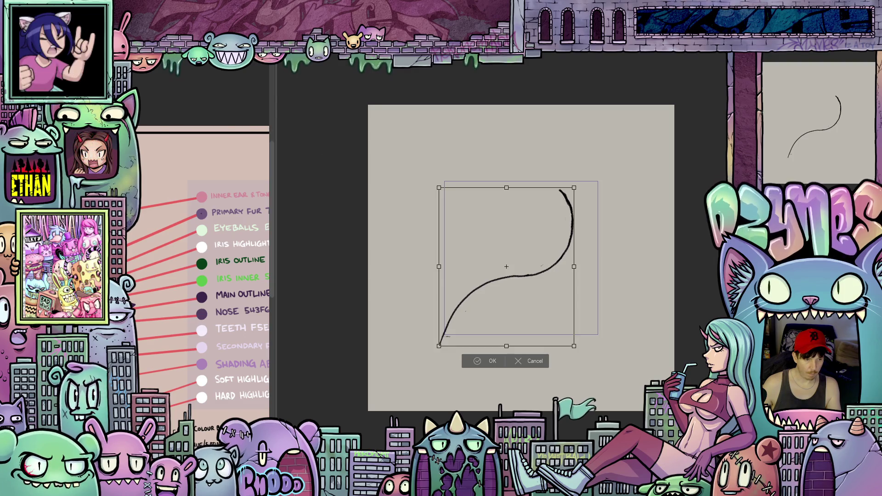
# Apply Edit > Transform > Flip Horizontal, then cancel it to keep the original orientation.
pyautogui.click(133, 64)
pyautogui.moveTo(139, 86)
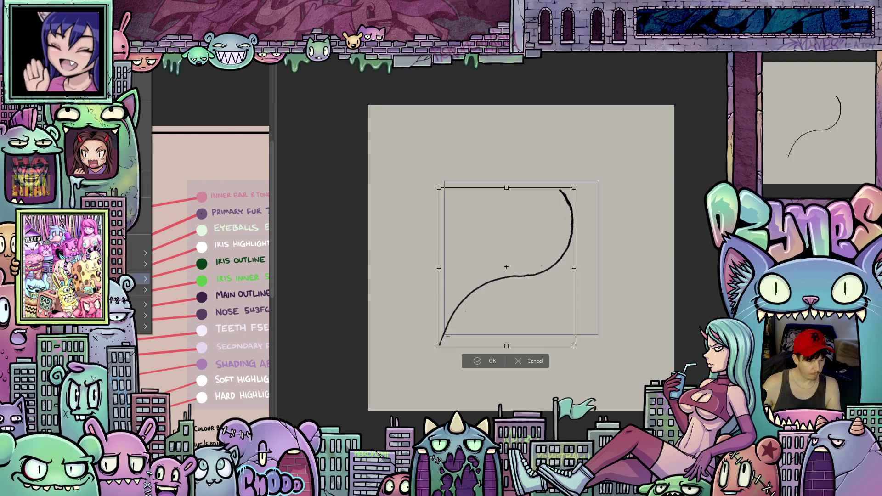
pyautogui.moveTo(138, 279)
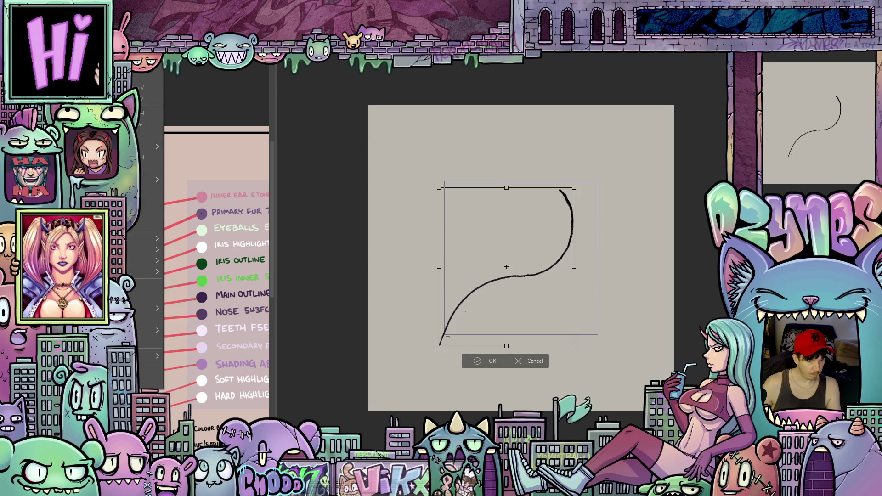
pyautogui.moveTo(147, 260)
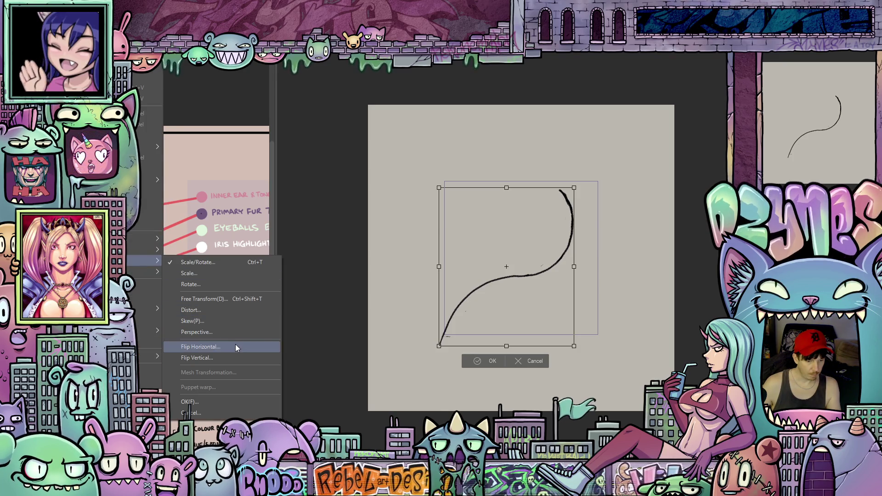
pyautogui.click(235, 347)
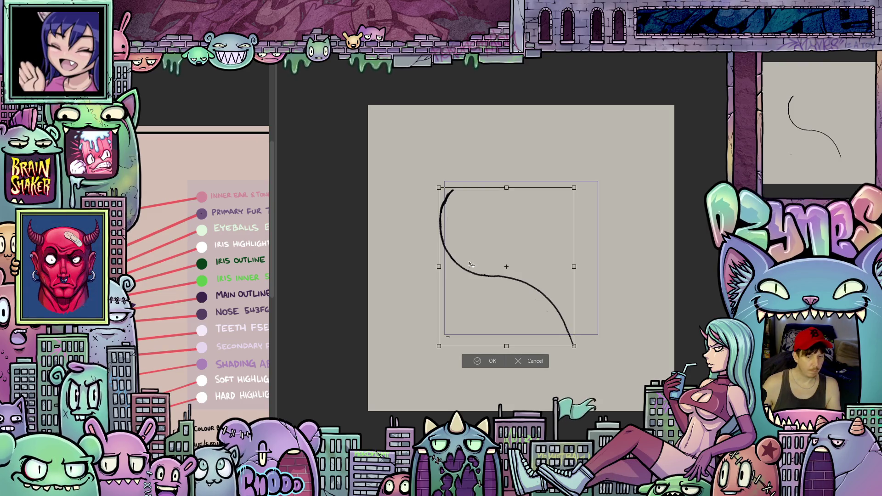
pyautogui.click(487, 360)
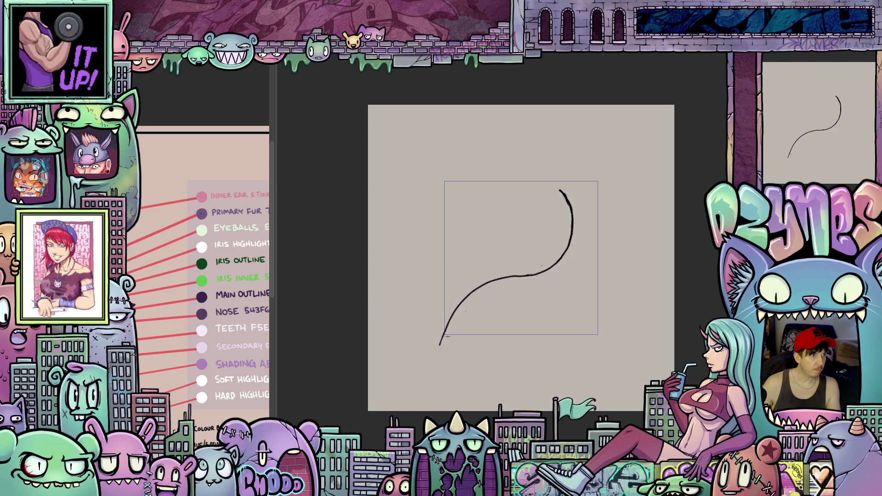
# Delete and restore the S-curve, then duplicate it with Ctrl+J.
pyautogui.press('Delete')
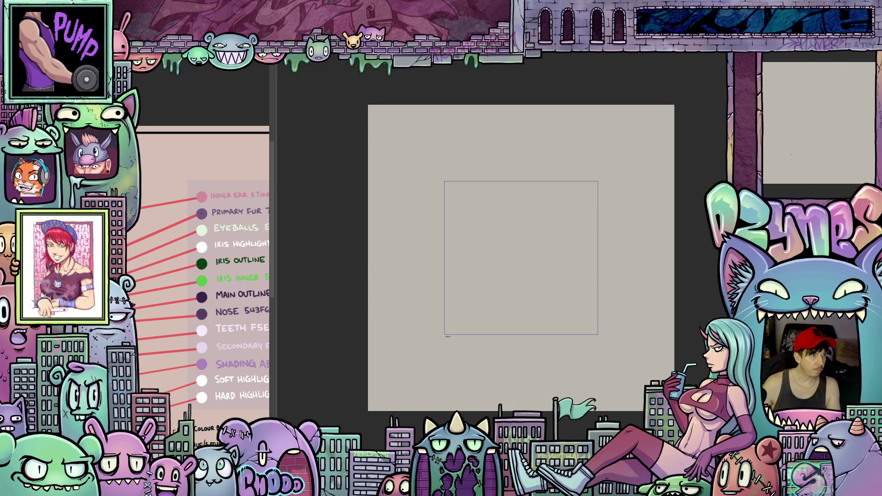
pyautogui.hotkey('ctrl', 'z')
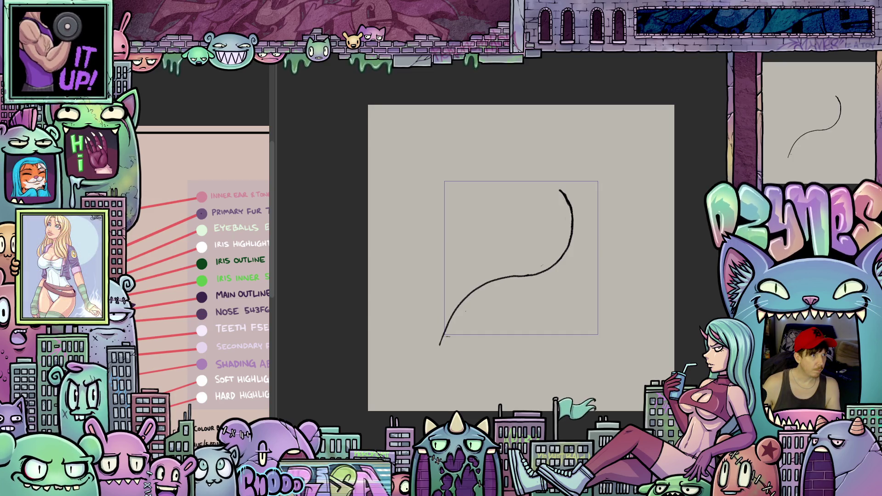
pyautogui.hotkey('ctrl', 'j')
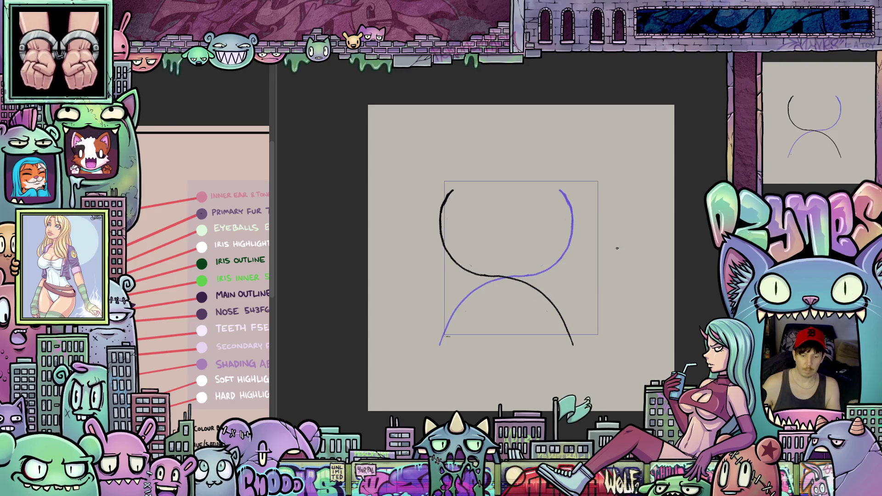
# Rotate the tail curve about 80° clockwise and apply the transform.
pyautogui.hotkey('ctrl', 't')
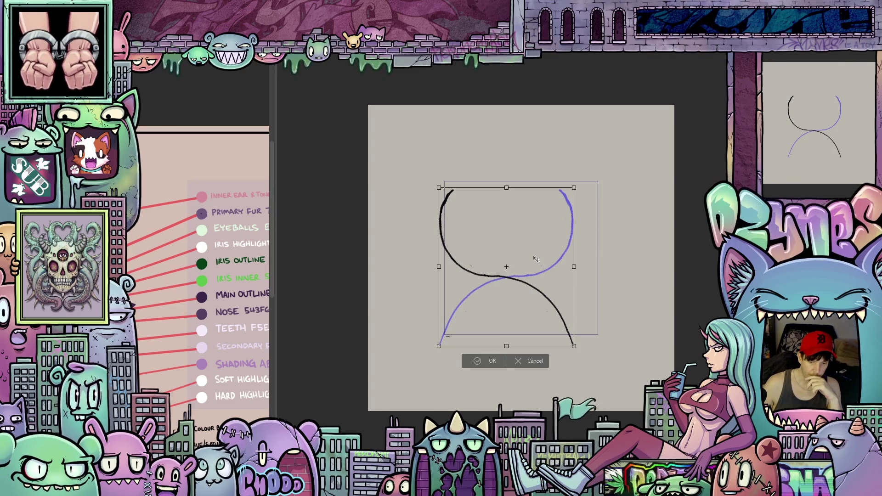
pyautogui.moveTo(580, 212)
pyautogui.mouseDown()
pyautogui.moveTo(598, 248)
pyautogui.moveTo(580, 335)
pyautogui.mouseUp()
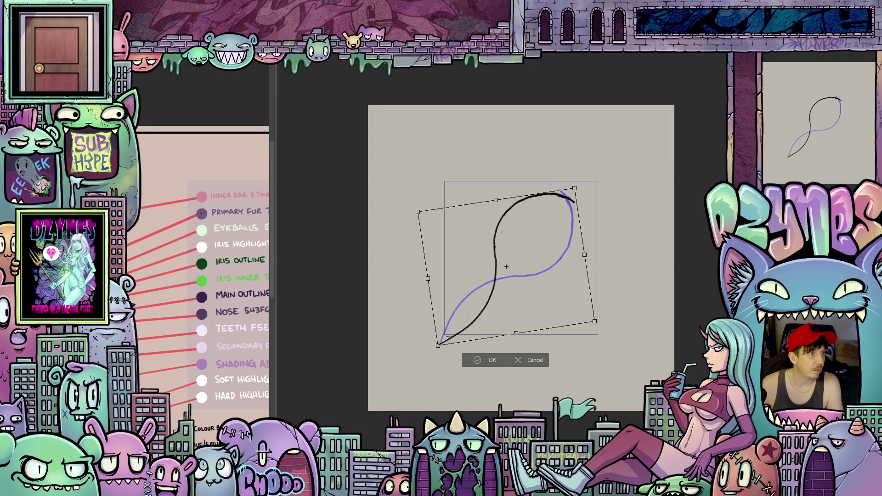
pyautogui.press('p')
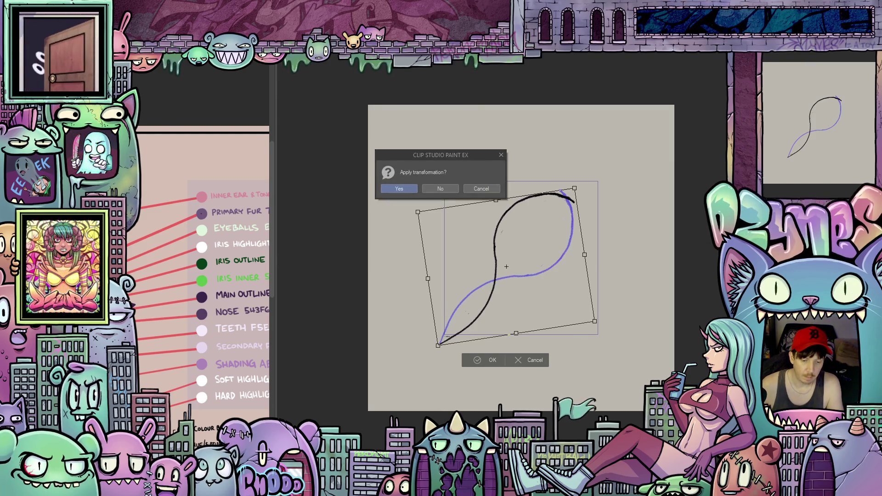
pyautogui.click(399, 188)
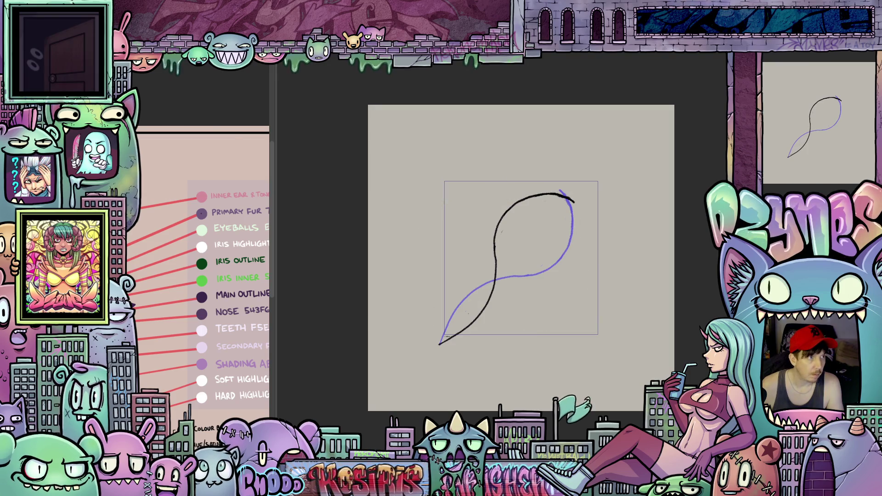
pyautogui.hotkey('ctrl', 'shift', 'Left')
# Compare neighbouring frames, then tilt this frame's stroke slightly counter-clockwise and apply it.
pyautogui.hotkey('ctrl', 'shift', 'Right')
pyautogui.hotkey('ctrl', 'shift', 'Left')
pyautogui.hotkey('ctrl', 'shift', 'Right')
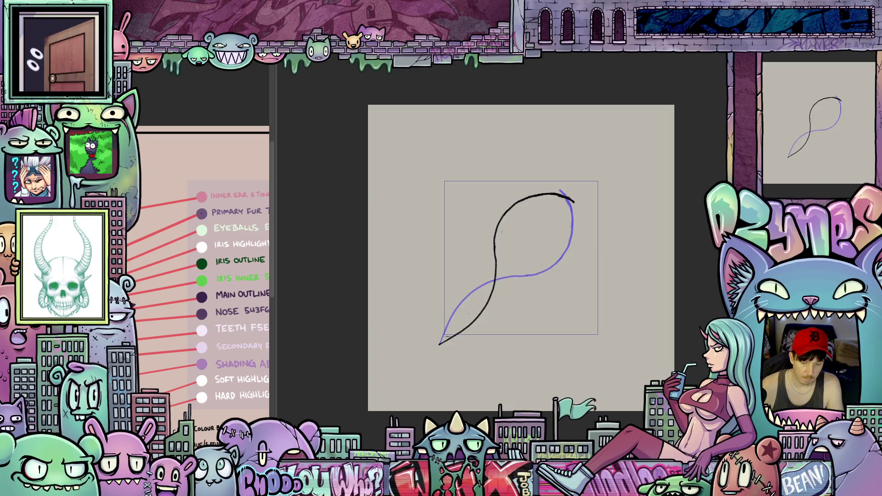
pyautogui.hotkey('ctrl', 'shift', 'Left')
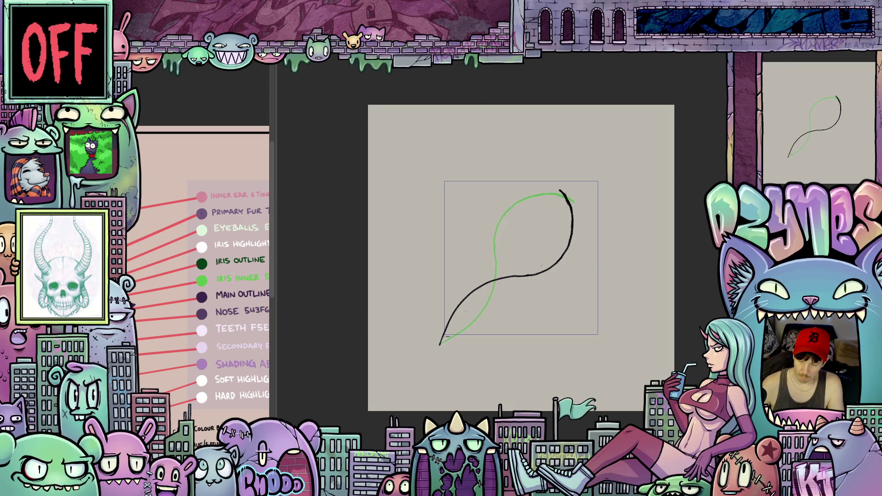
pyautogui.hotkey('ctrl', 't')
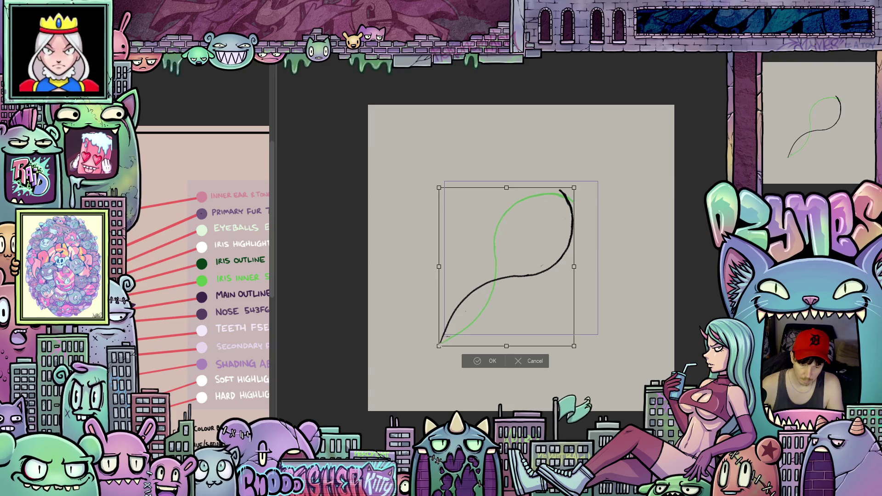
pyautogui.moveTo(579, 232); pyautogui.dragTo(570, 217)
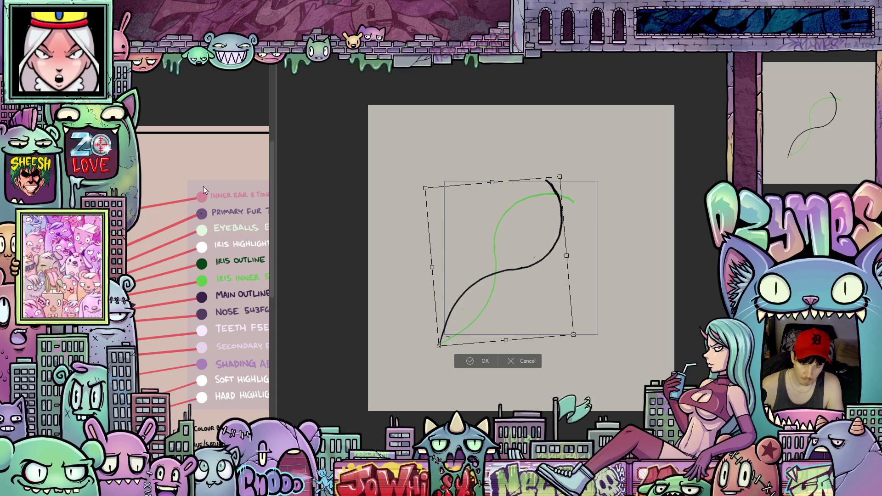
pyautogui.press('p')
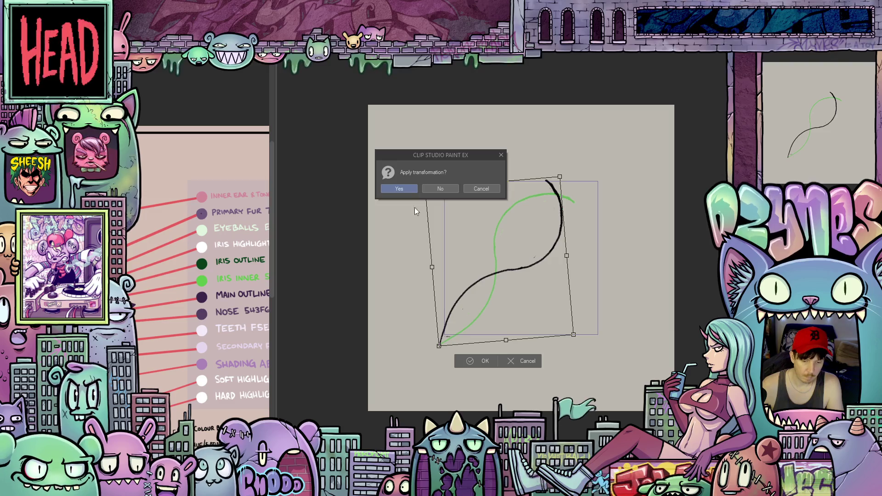
pyautogui.click(399, 188)
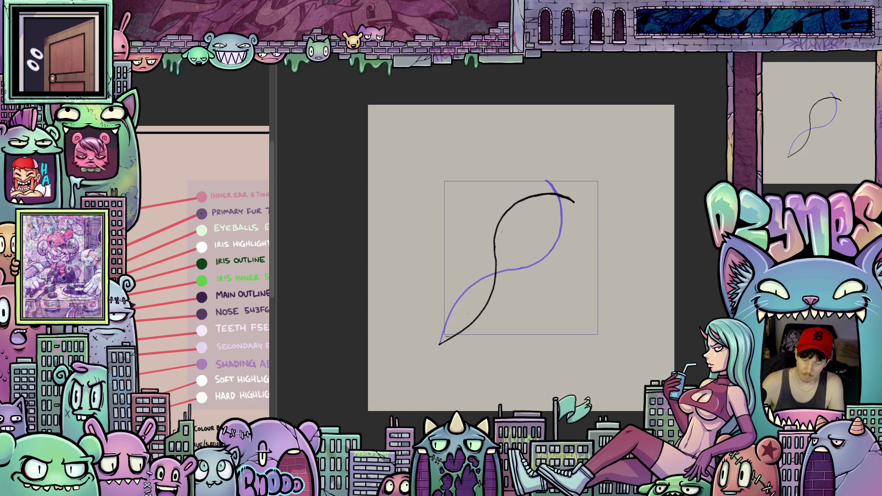
# Rotate the curve about 28° clockwise, then scale it slightly smaller and apply.
pyautogui.hotkey('ctrl', 't')
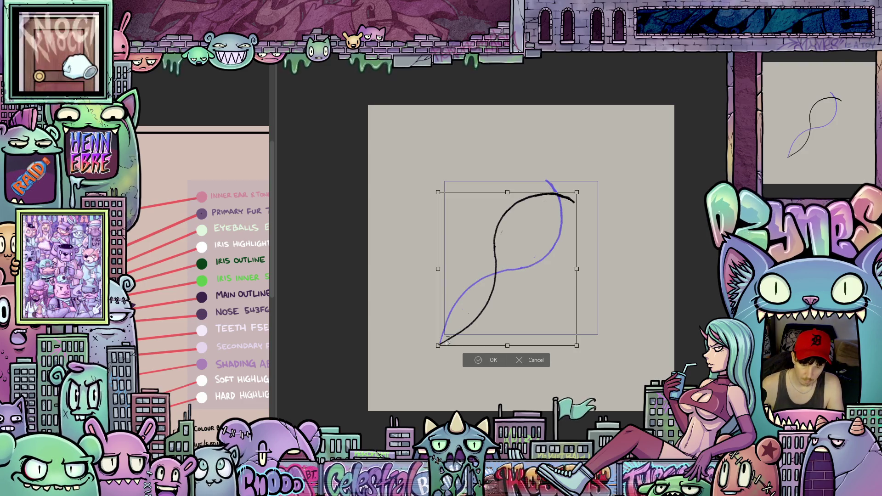
pyautogui.moveTo(604, 210); pyautogui.dragTo(574, 224)
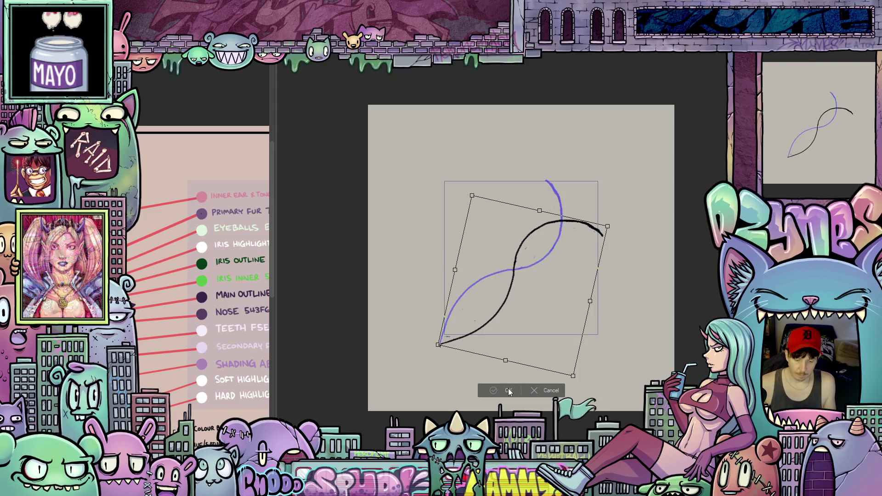
pyautogui.click(508, 390)
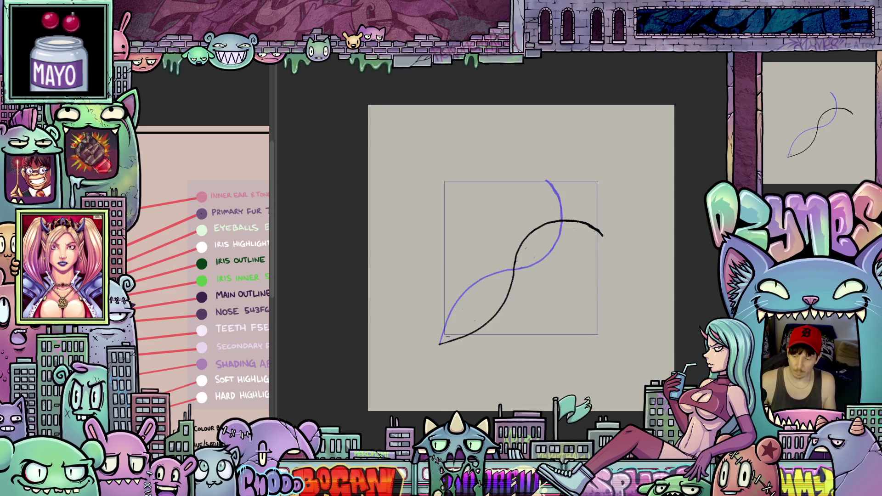
pyautogui.hotkey('ctrl', 't')
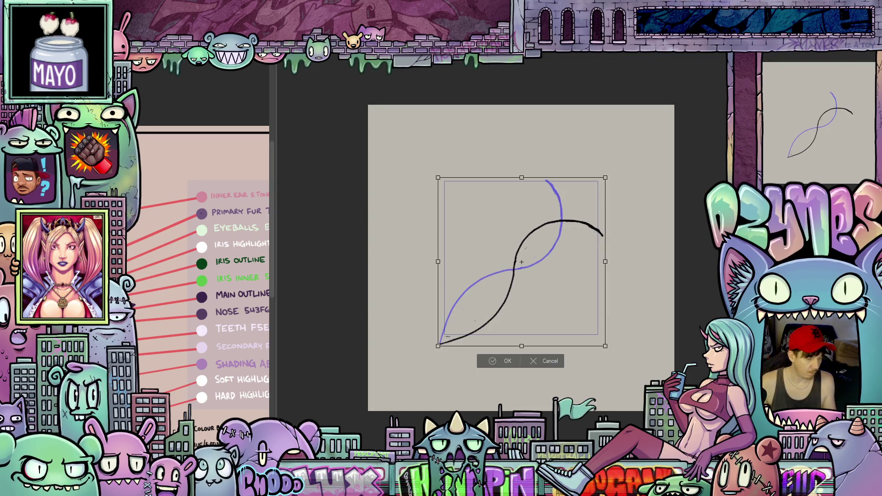
pyautogui.moveTo(605, 177); pyautogui.dragTo(580, 195)
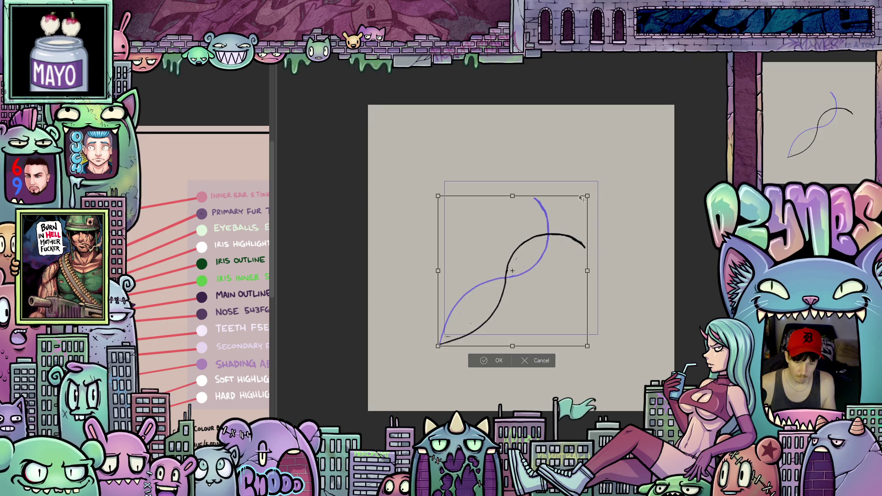
pyautogui.press('p')
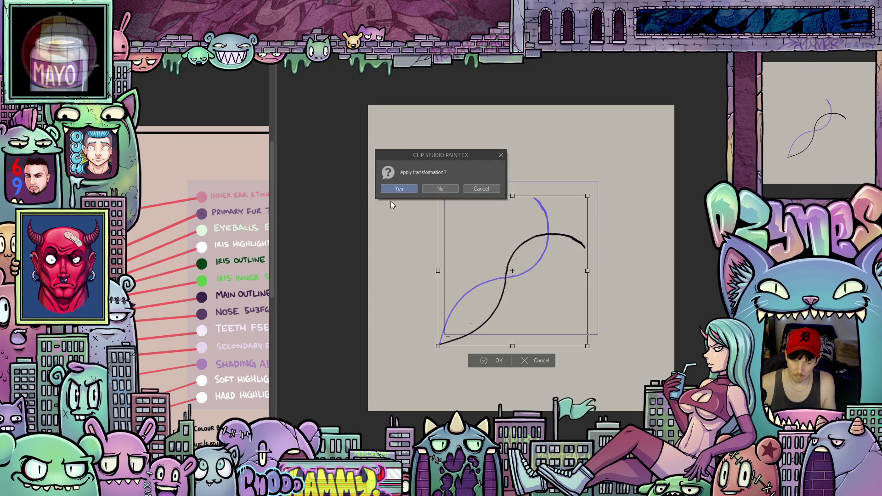
pyautogui.click(401, 189)
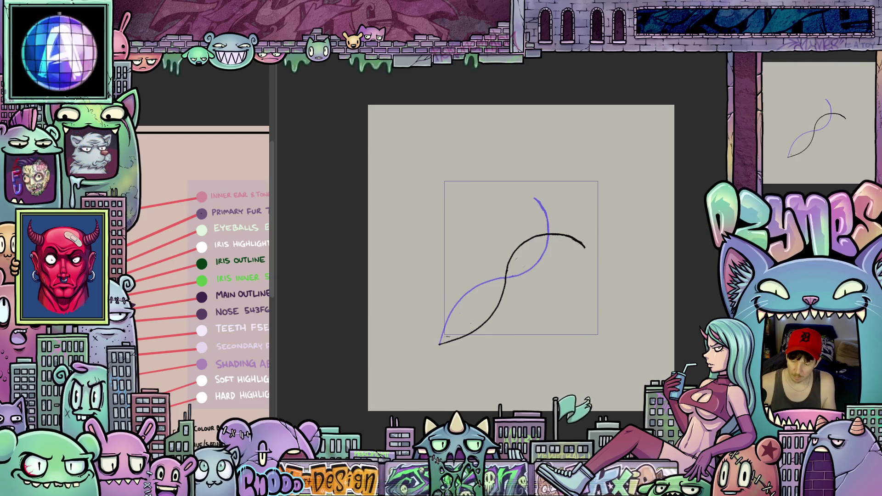
# Rotate this frame's black curve further clockwise and apply the transform.
pyautogui.hotkey('ctrl', 't')
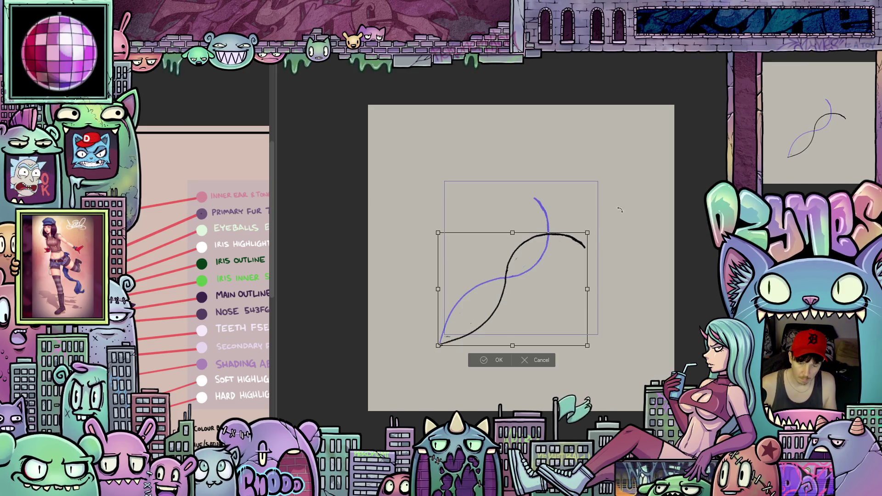
pyautogui.moveTo(577, 227); pyautogui.dragTo(586, 247)
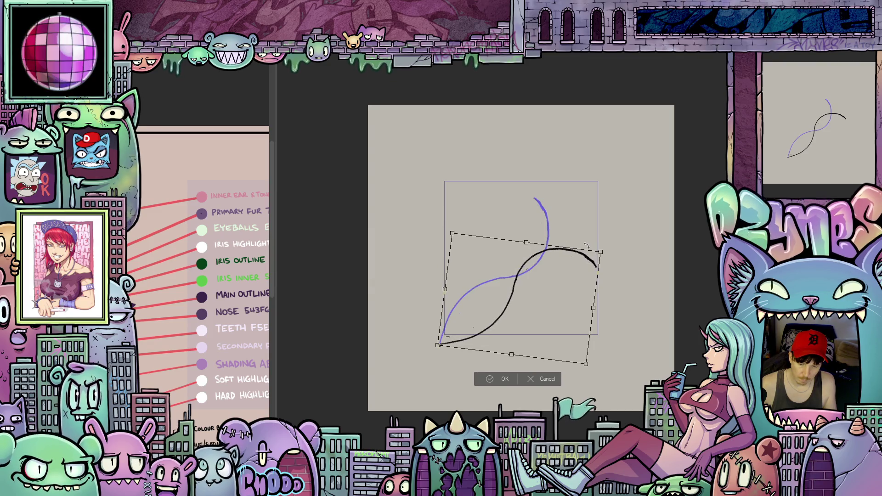
pyautogui.moveTo(586, 247); pyautogui.dragTo(587, 247)
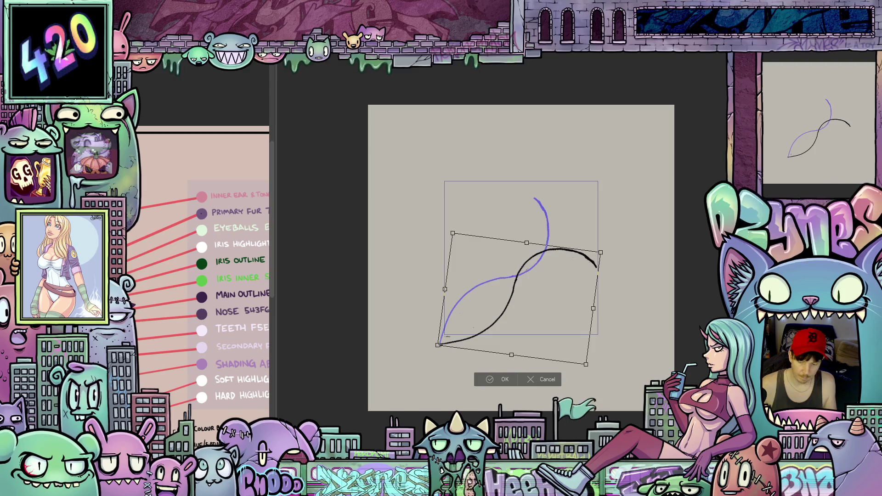
pyautogui.press('p')
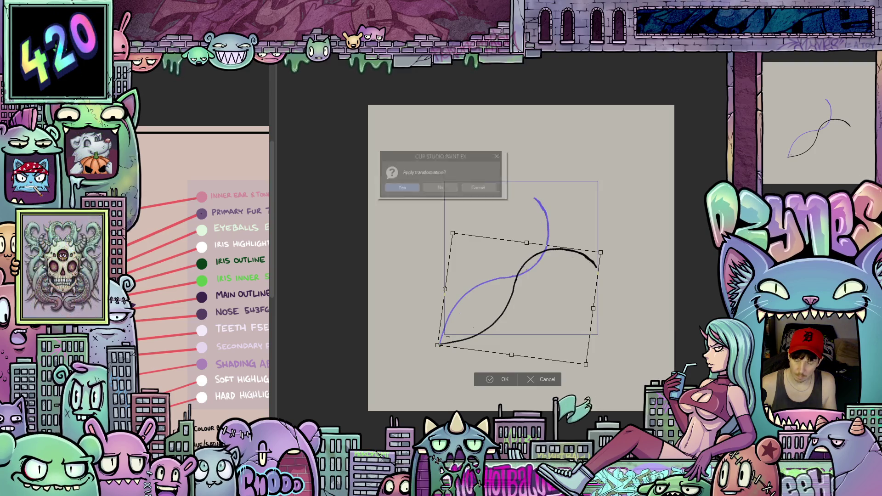
pyautogui.click(406, 188)
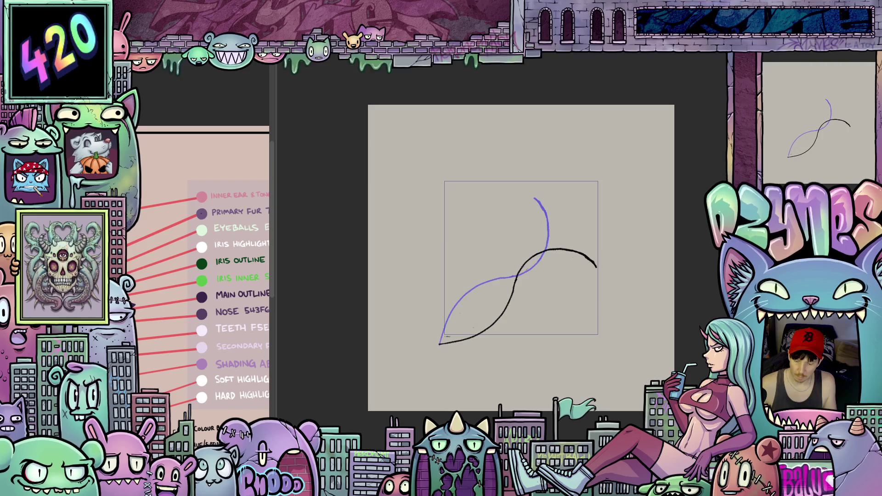
# Tilt the next frame's curve slightly counter-clockwise and commit it.
pyautogui.hotkey('ctrl', 't')
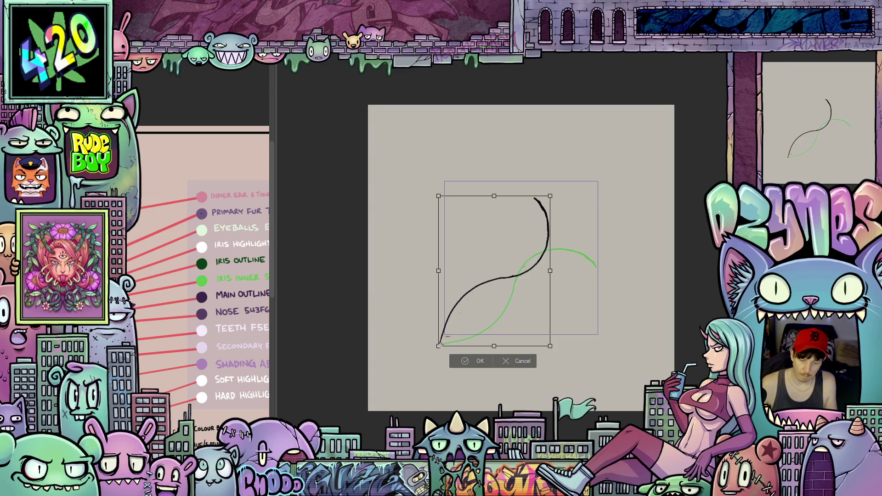
pyautogui.moveTo(512, 192); pyautogui.dragTo(483, 177)
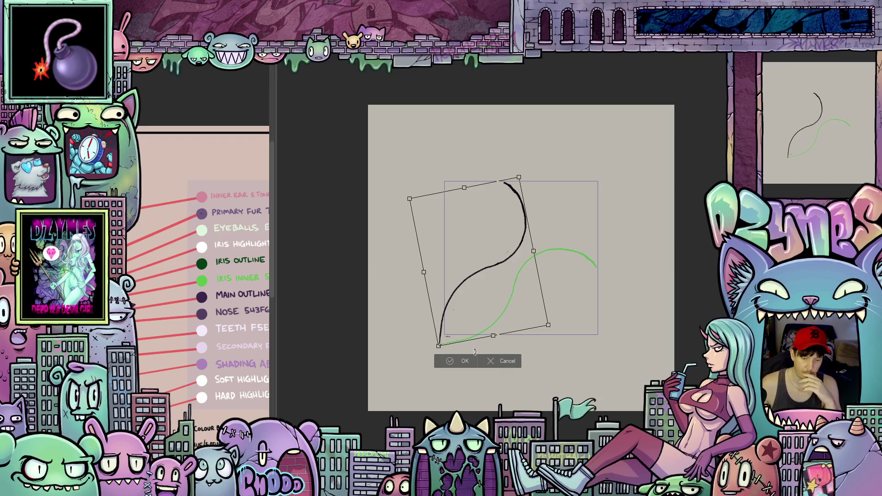
pyautogui.click(463, 362)
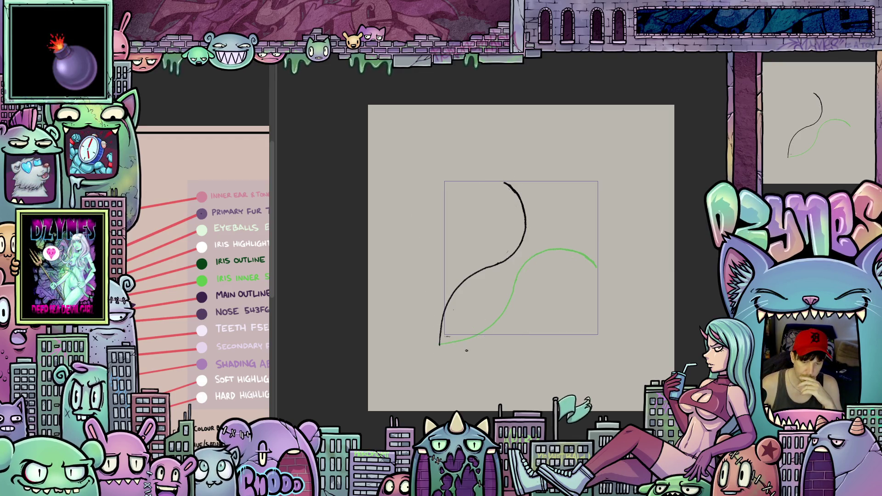
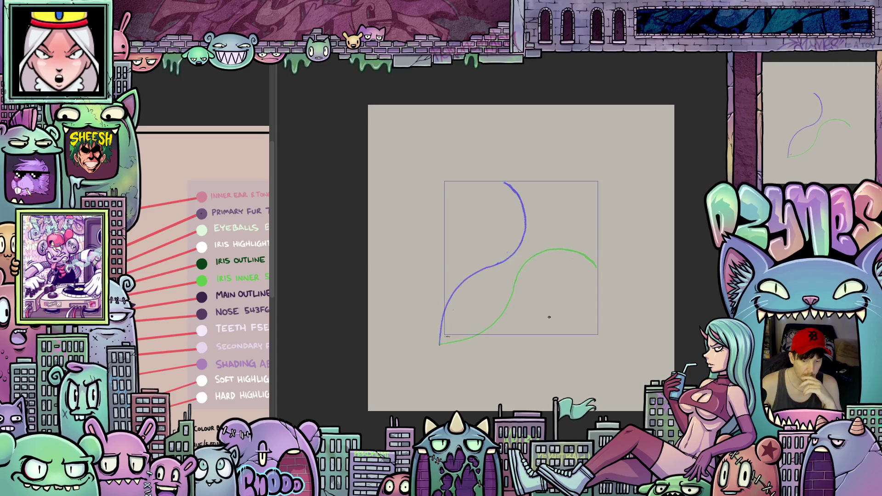
# Tilt the canvas view and ink the straight pose with a thick black line.
pyautogui.moveTo(675, 331)
pyautogui.mouseDown()
pyautogui.moveTo(657, 276)
pyautogui.moveTo(613, 221)
pyautogui.mouseUp()
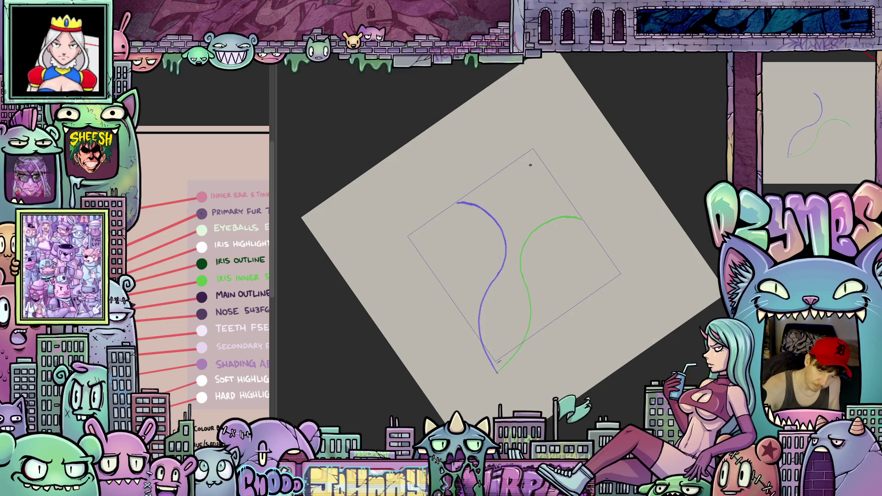
pyautogui.moveTo(531, 158); pyautogui.dragTo(520, 226)
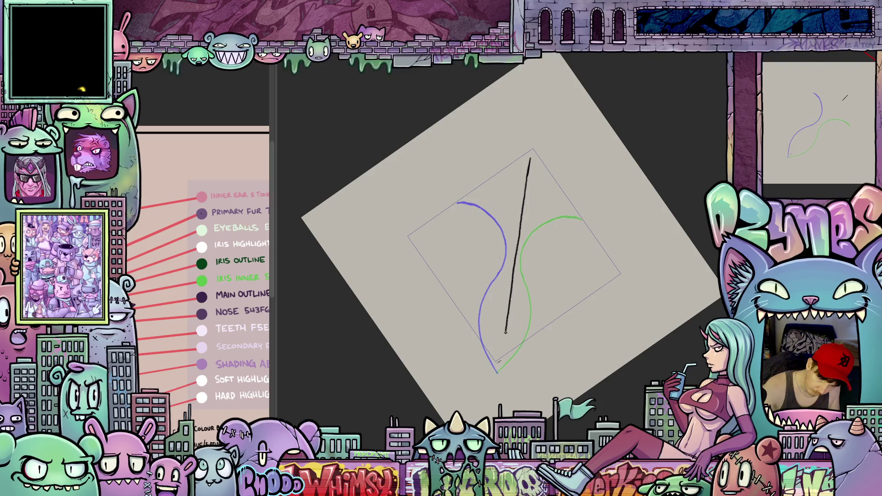
pyautogui.moveTo(501, 365); pyautogui.dragTo(530, 159)
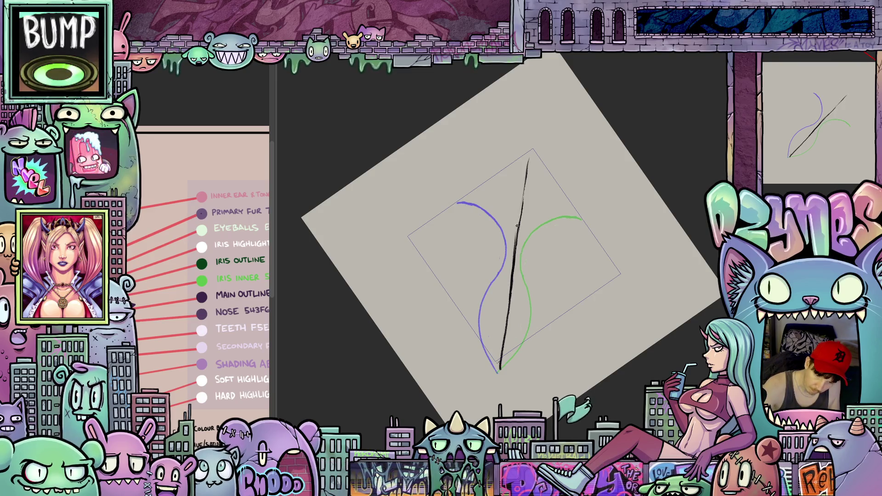
pyautogui.moveTo(527, 168)
pyautogui.mouseDown()
pyautogui.moveTo(521, 191)
pyautogui.moveTo(524, 184)
pyautogui.mouseUp()
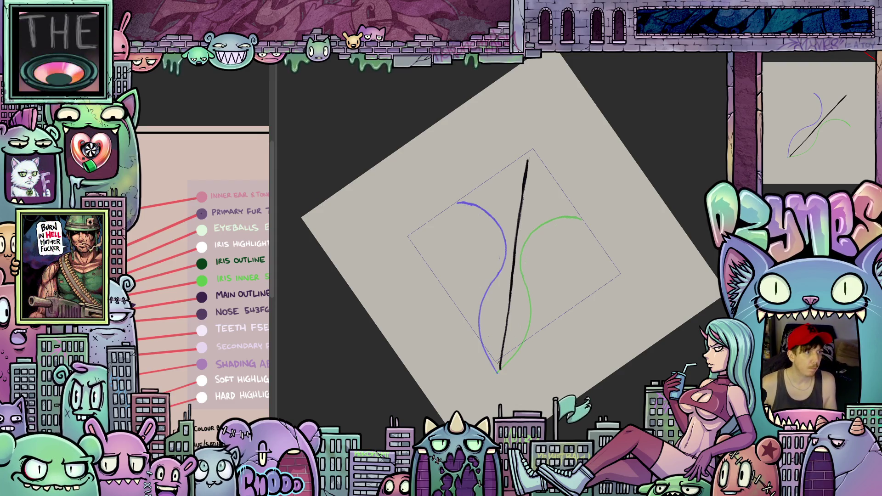
pyautogui.press('Right')
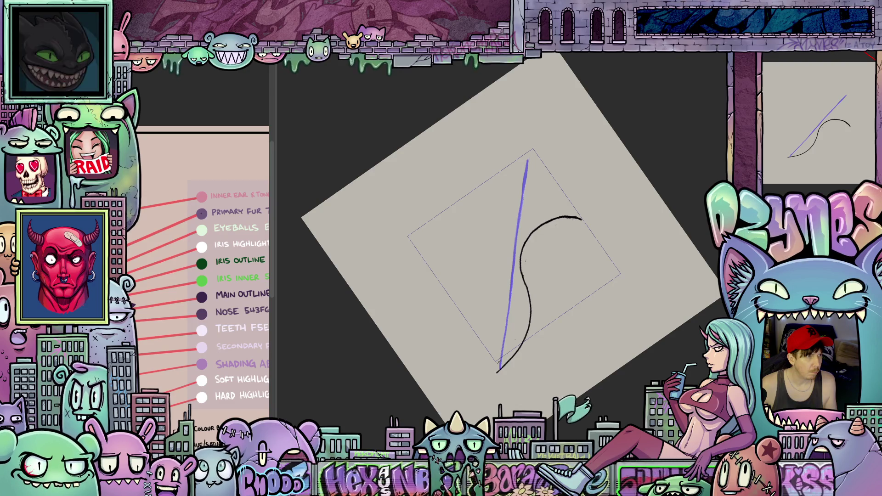
# Compare the straight and curved frames, then trace a black stroke down the curved pose.
pyautogui.press('Left')
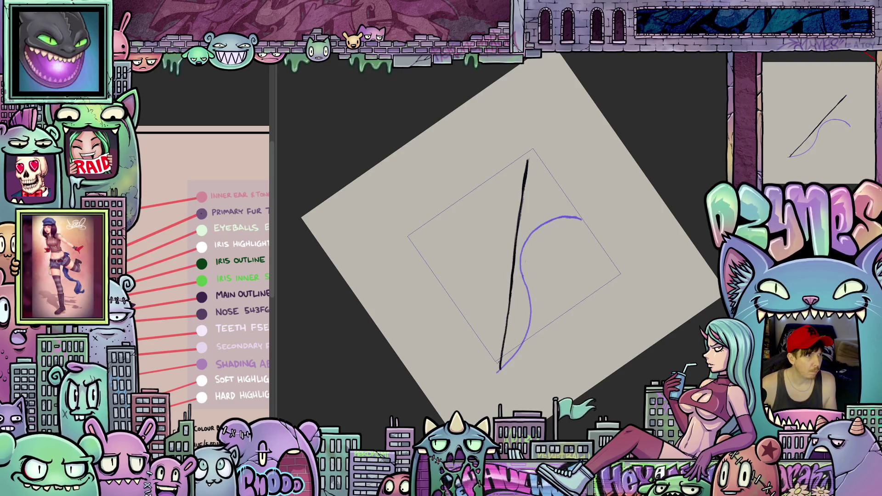
pyautogui.press('Left')
pyautogui.press('Right')
pyautogui.press('Left')
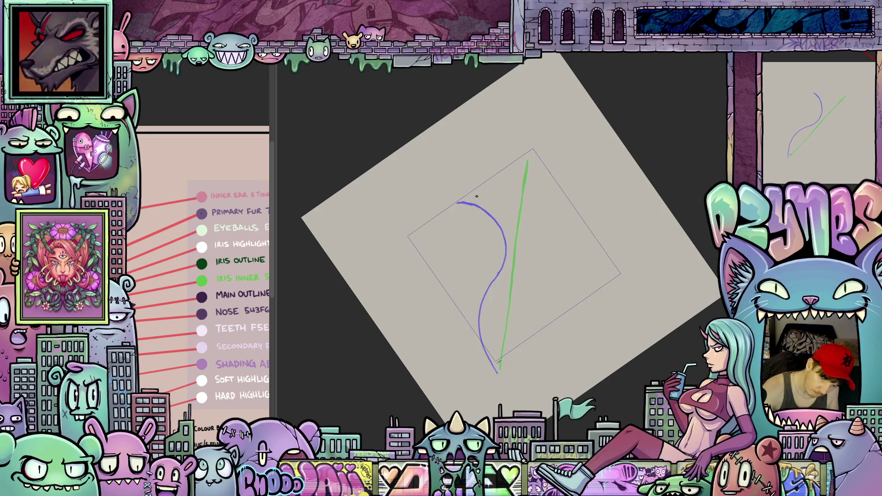
pyautogui.moveTo(486, 196); pyautogui.dragTo(504, 208)
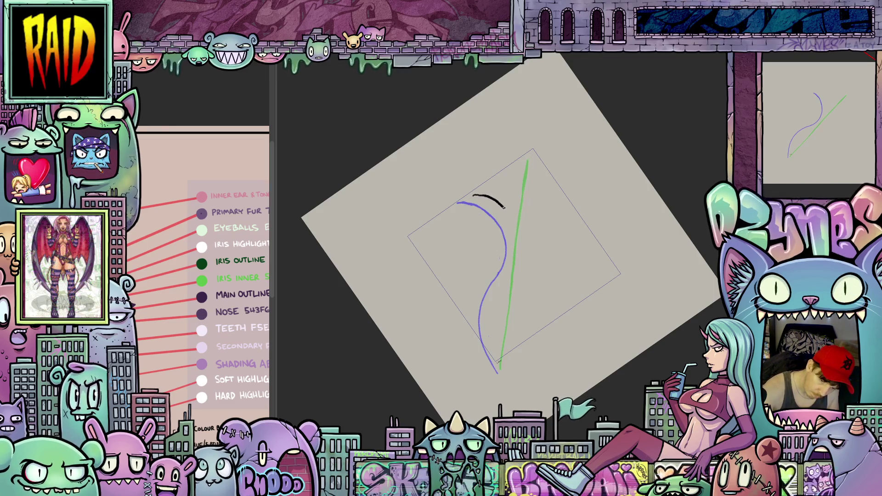
pyautogui.moveTo(505, 278); pyautogui.dragTo(496, 350)
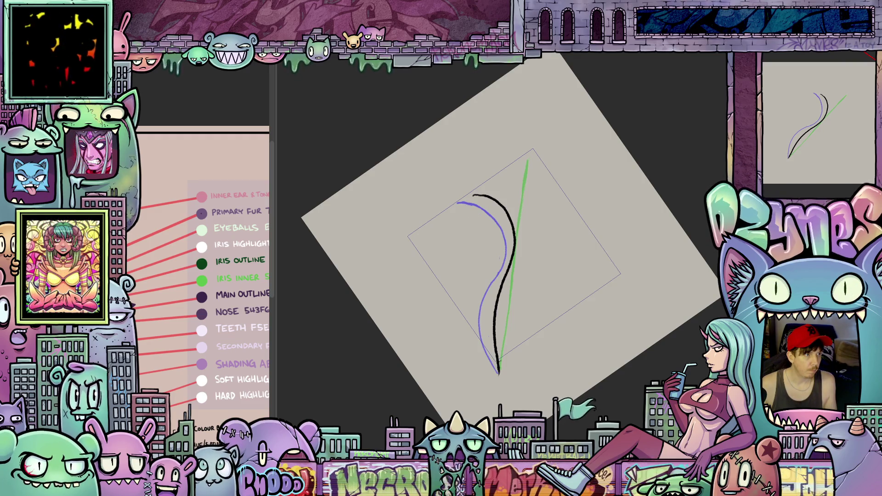
pyautogui.hotkey('ctrl', 'z')
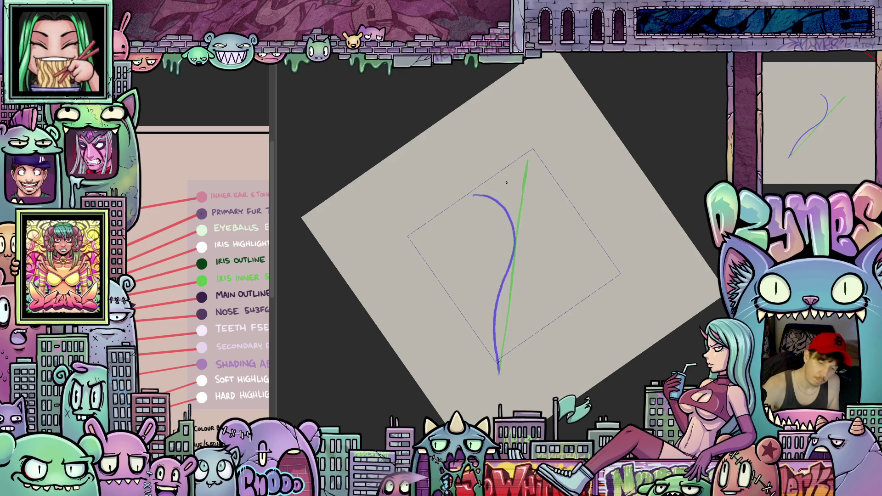
# Ink a black stroke over the new pose, then a black curve along the green hooked line.
pyautogui.moveTo(503, 181); pyautogui.dragTo(514, 222)
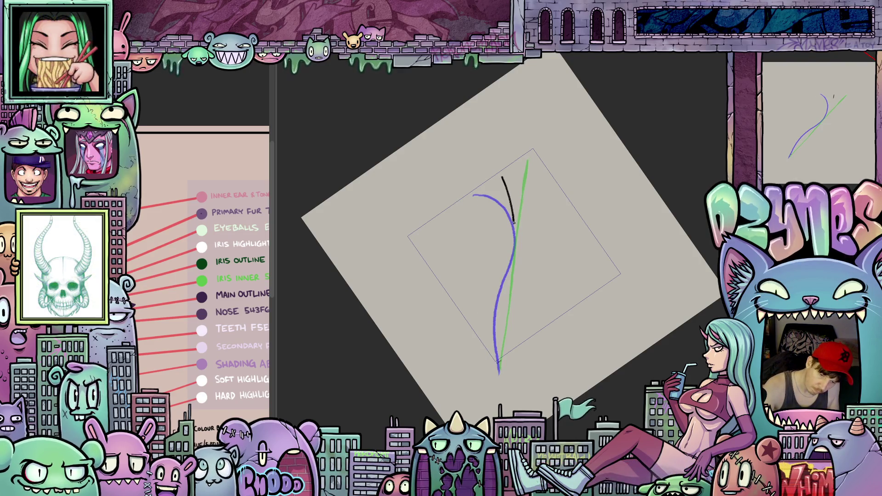
pyautogui.moveTo(501, 300); pyautogui.dragTo(499, 377)
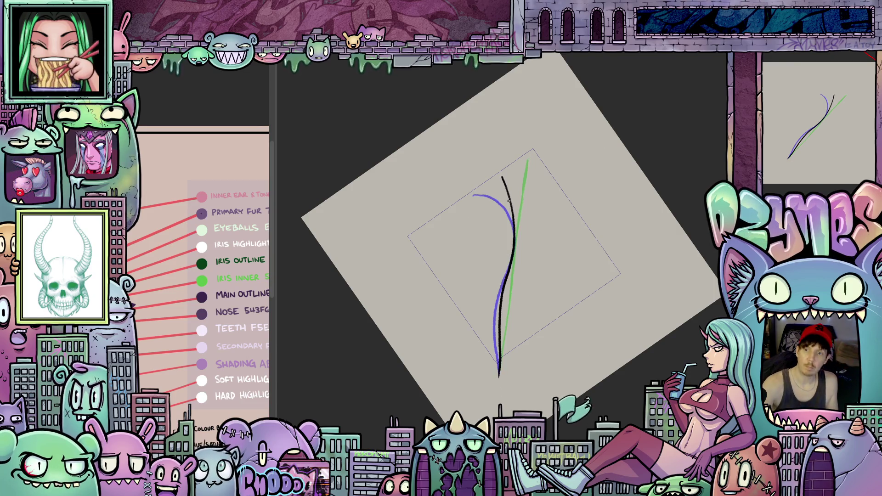
pyautogui.moveTo(500, 175); pyautogui.dragTo(510, 210)
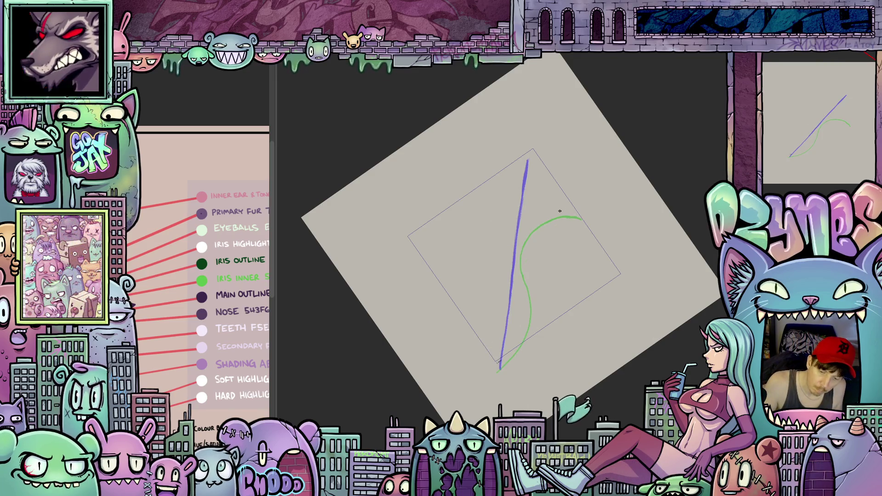
pyautogui.moveTo(533, 225)
pyautogui.mouseDown()
pyautogui.moveTo(527, 318)
pyautogui.moveTo(501, 367)
pyautogui.mouseUp()
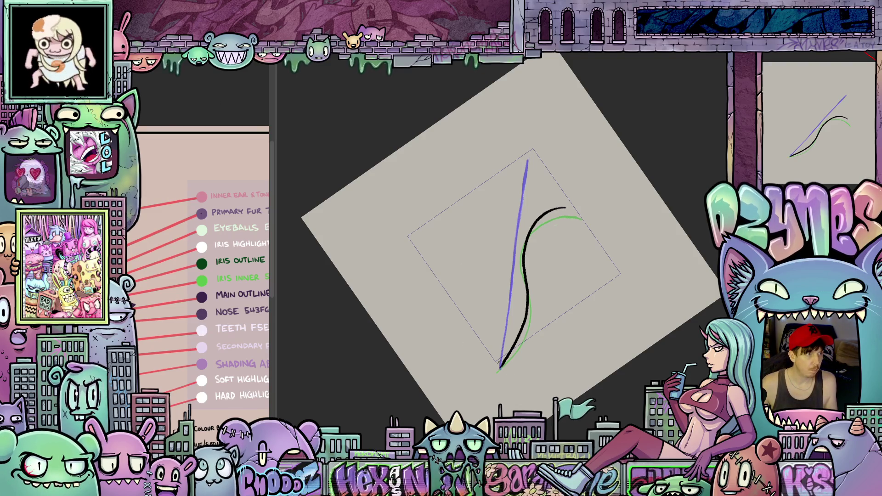
# Mirror the canvas view and step forward through the frames to the S-curve frame.
pyautogui.press('m')
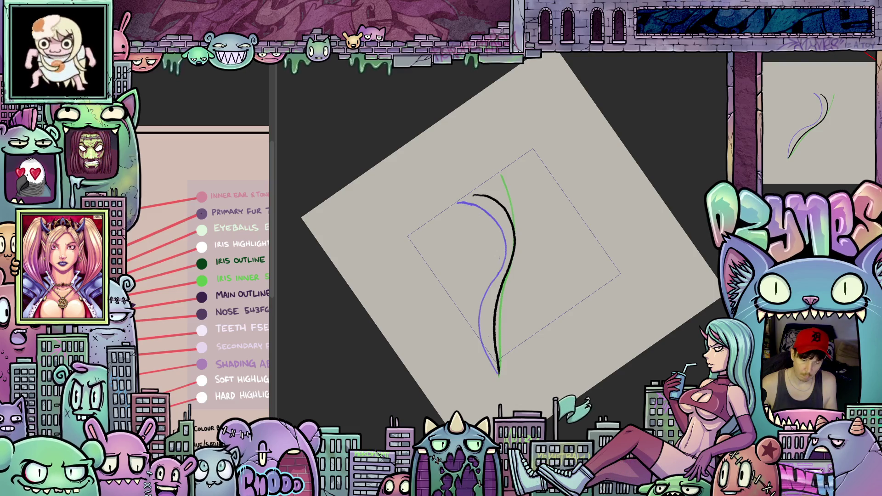
pyautogui.press('Right')
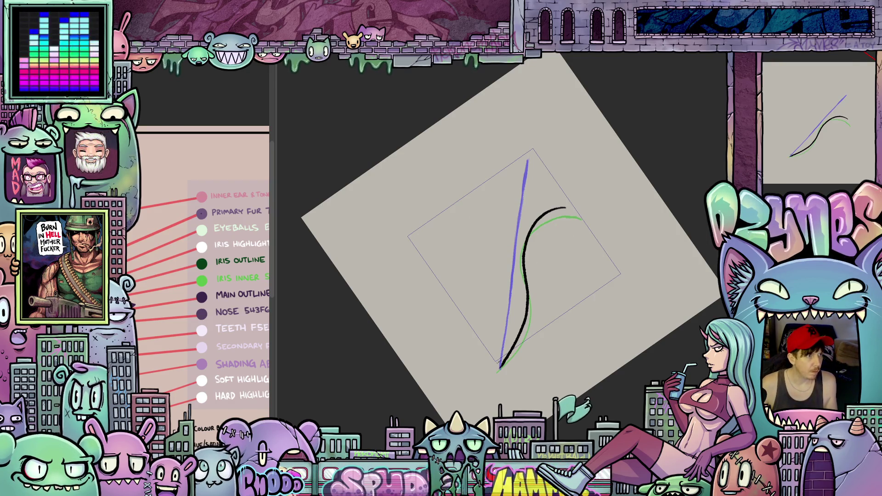
pyautogui.press('Right')
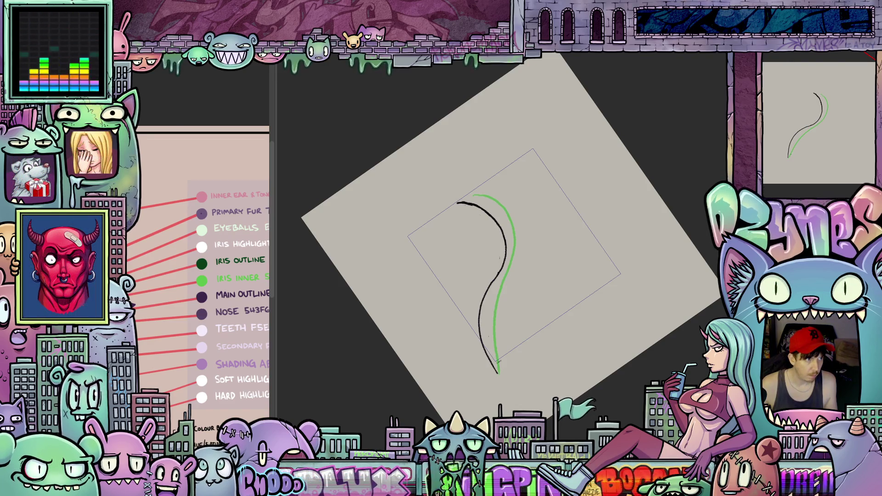
pyautogui.press('Right')
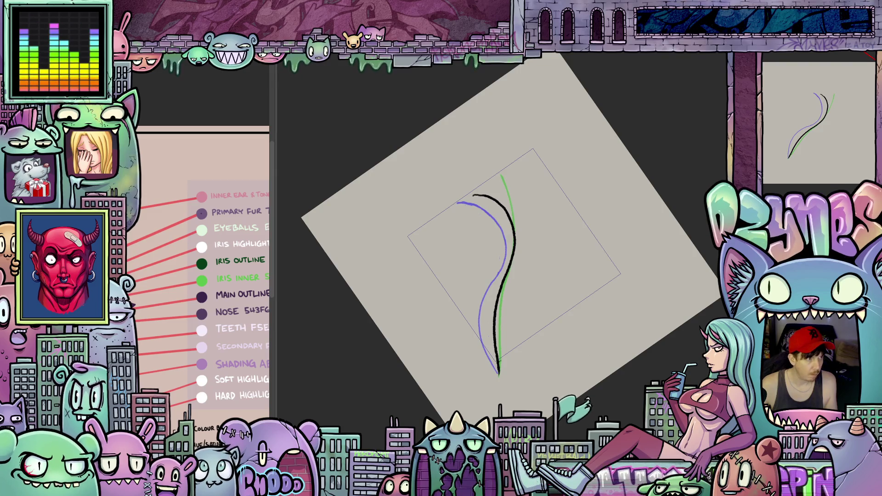
pyautogui.press('Right')
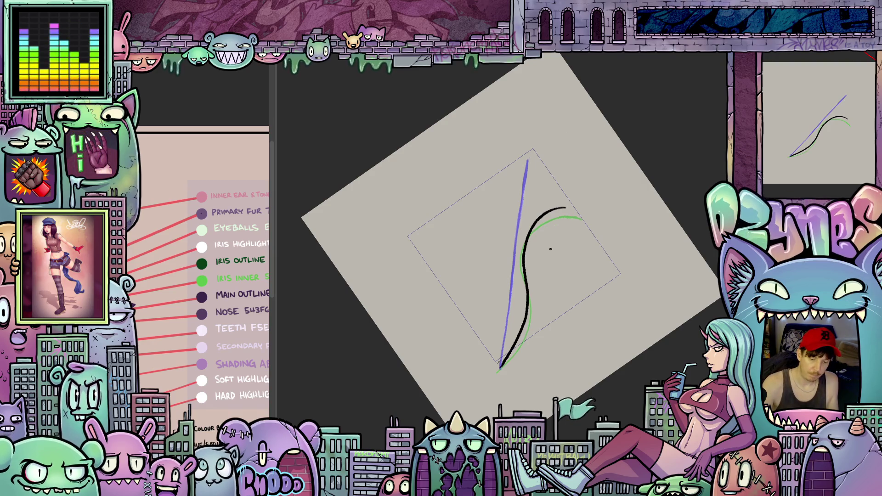
# Undo and redraw the black curve along the green hooked pose.
pyautogui.hotkey('ctrl', 'z')
pyautogui.moveTo(568, 206)
pyautogui.mouseDown()
pyautogui.moveTo(524, 230)
pyautogui.moveTo(514, 281)
pyautogui.moveTo(521, 308)
pyautogui.moveTo(498, 374)
pyautogui.mouseUp()
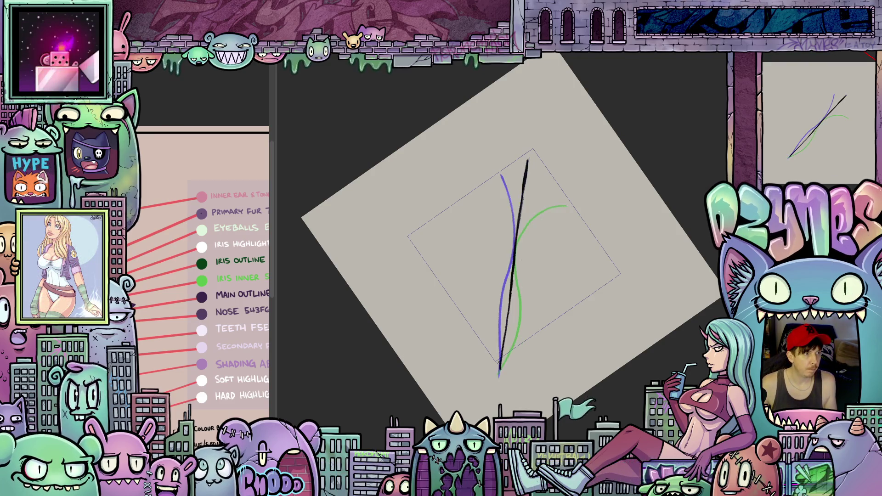
pyautogui.hotkey('ctrl', 'z')
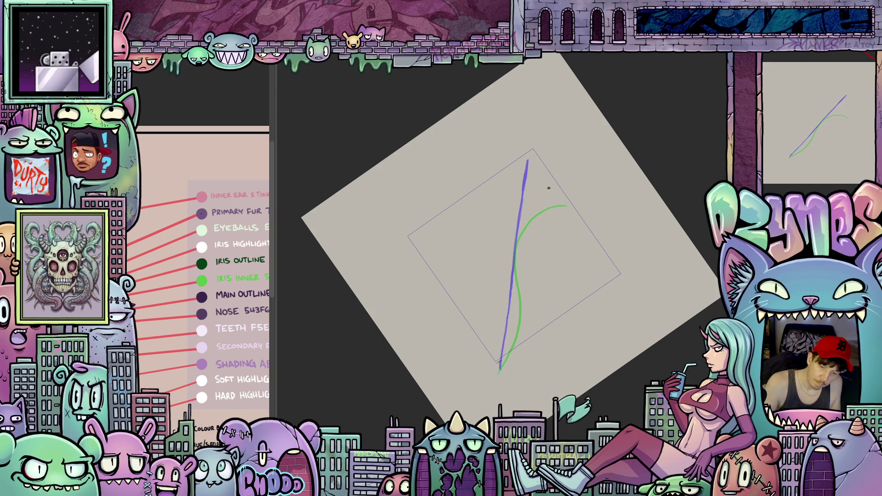
pyautogui.moveTo(549, 188)
pyautogui.mouseDown()
pyautogui.moveTo(517, 248)
pyautogui.moveTo(498, 374)
pyautogui.mouseUp()
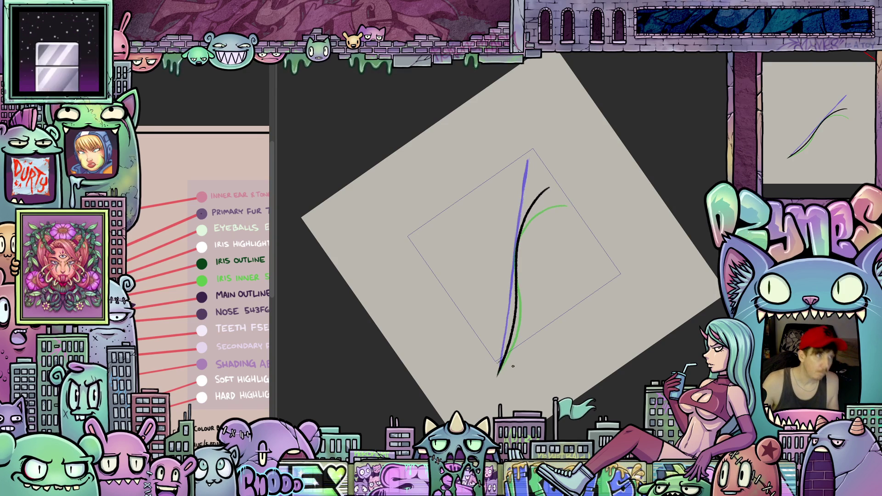
pyautogui.press('Left')
pyautogui.press('Left')
pyautogui.press('Left')
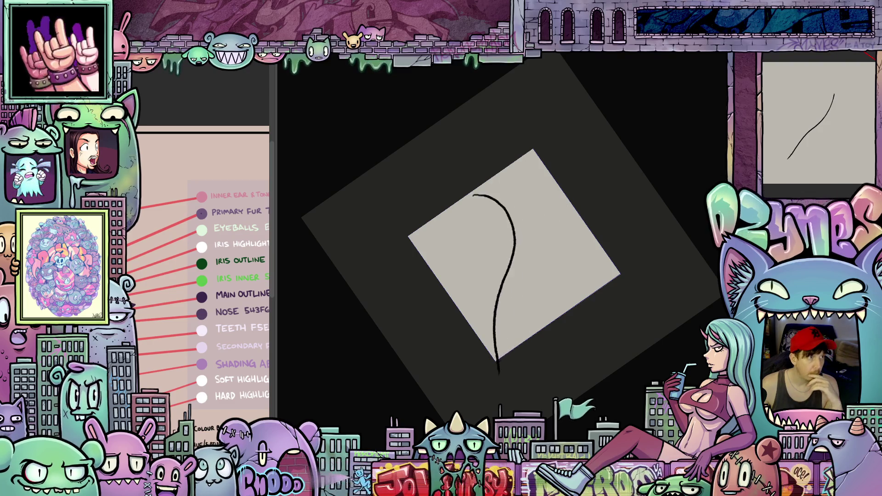
# Stop playback, move two frames ahead and thicken the lower half of the black curve.
pyautogui.press('space')
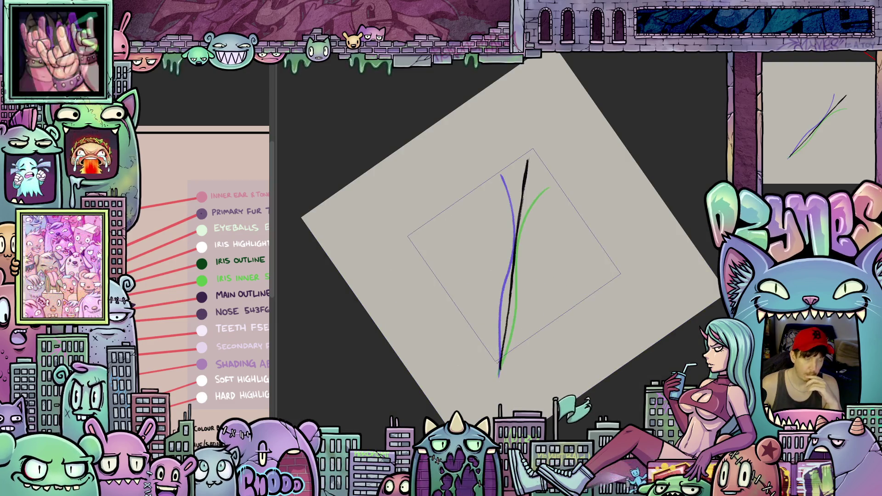
pyautogui.press('.')
pyautogui.press('.')
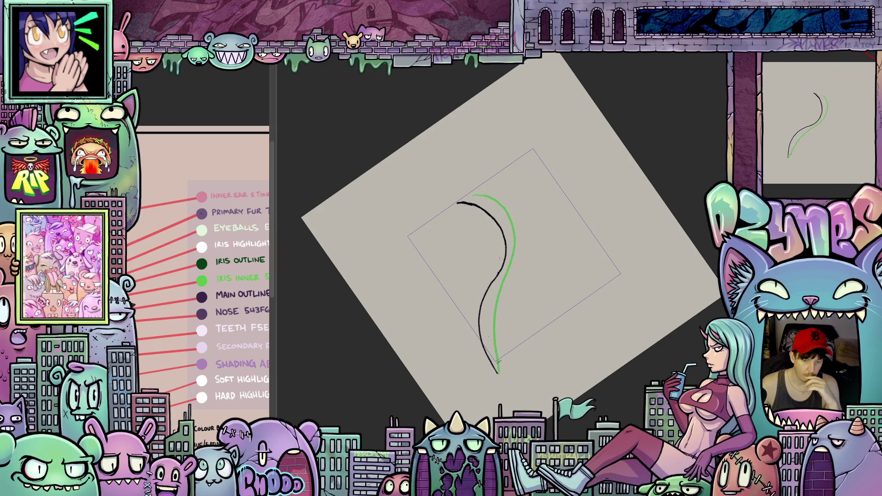
pyautogui.press('.')
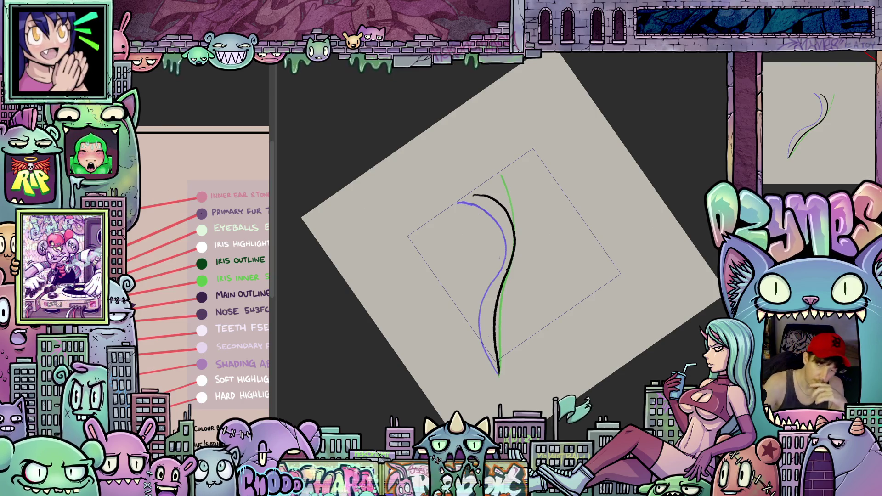
pyautogui.moveTo(491, 301)
pyautogui.mouseDown()
pyautogui.moveTo(496, 367)
pyautogui.moveTo(494, 336)
pyautogui.mouseUp()
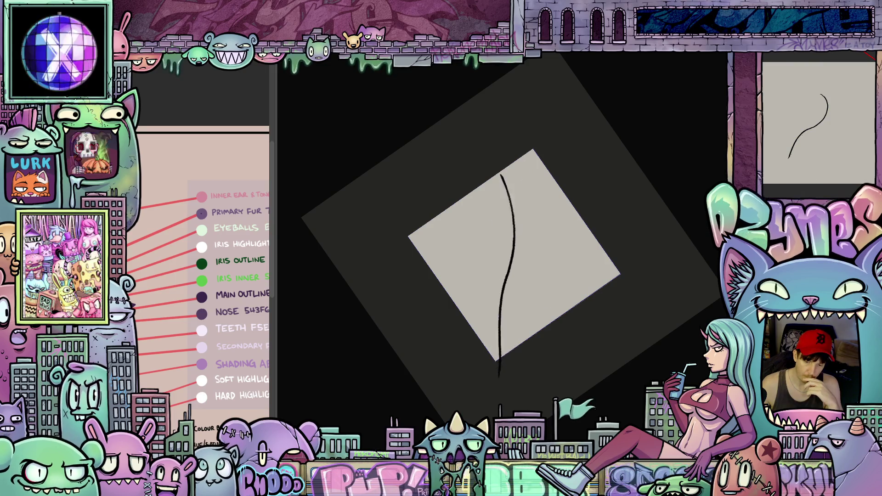
# Toggle undo/redo to compare the straight and right-curving tail stroke versions.
pyautogui.hotkey('ctrl', 'z')
pyautogui.moveTo(528, 160); pyautogui.dragTo(500, 368)
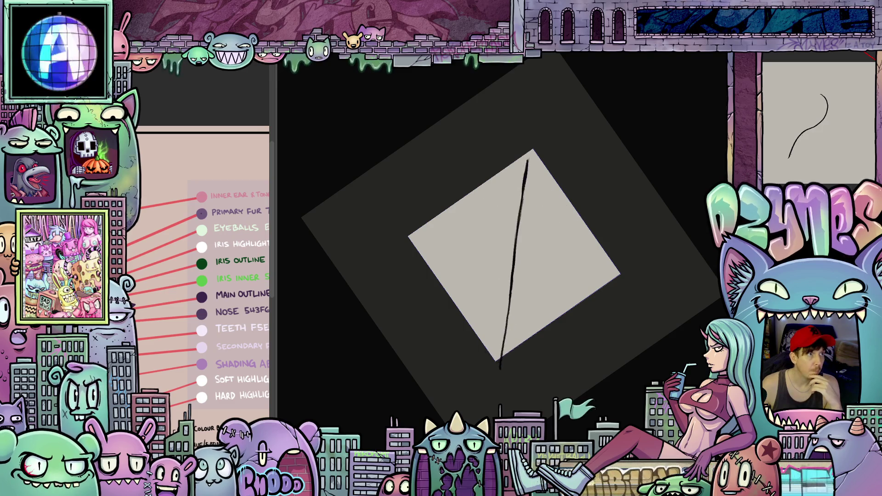
pyautogui.hotkey('ctrl', 'shift', 'z')
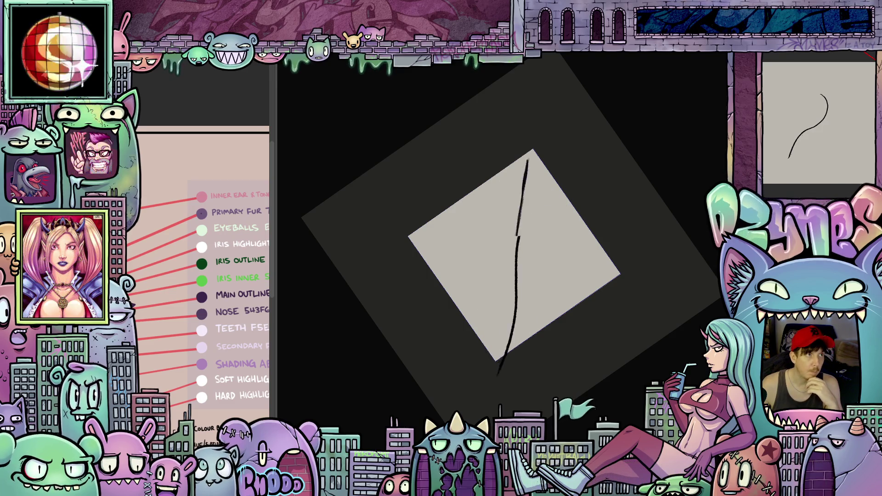
pyautogui.hotkey('ctrl', 'z')
pyautogui.hotkey('ctrl', 'shift', 'z')
pyautogui.hotkey('ctrl', 'z')
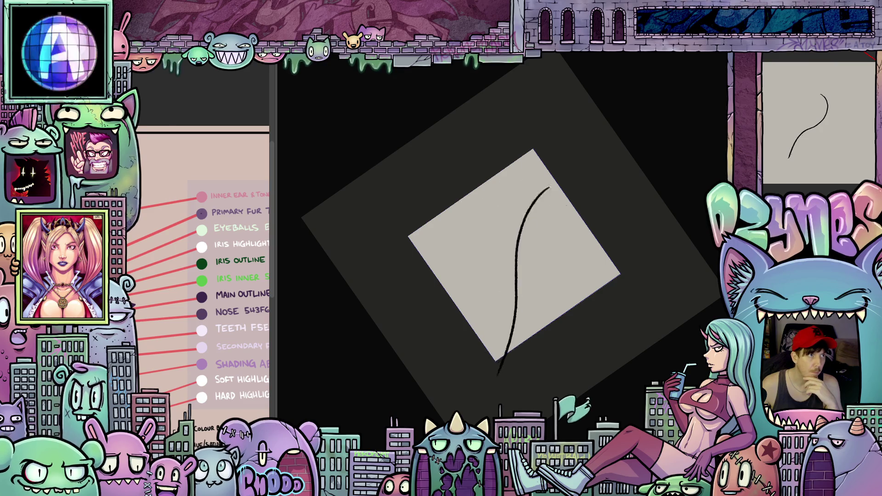
pyautogui.hotkey('ctrl', 'z')
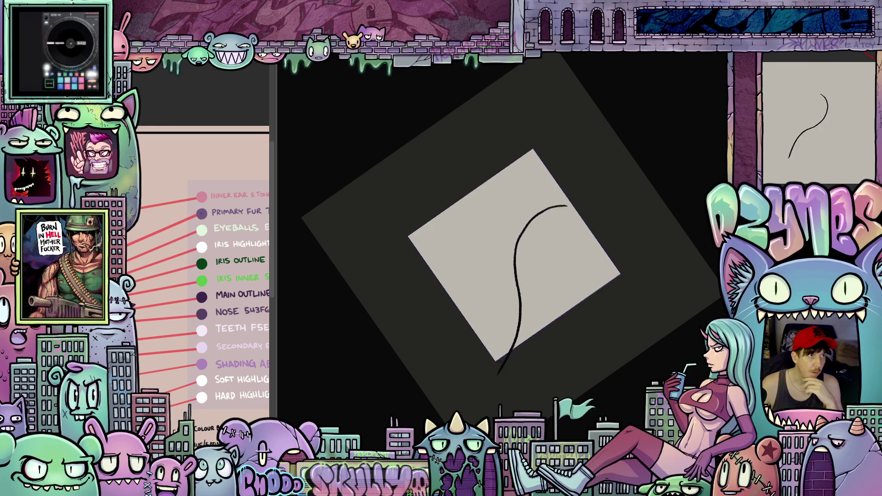
pyautogui.hotkey('ctrl', 'shift', 'z')
pyautogui.hotkey('ctrl', 'z')
pyautogui.hotkey('ctrl', 'shift', 'z')
pyautogui.hotkey('ctrl', 'z')
pyautogui.hotkey('ctrl', 'shift', 'z')
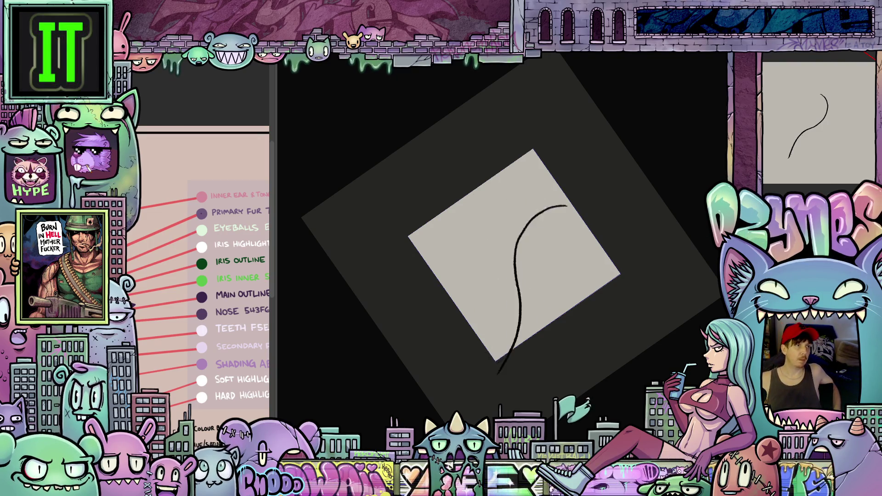
pyautogui.hotkey('ctrl', 'z')
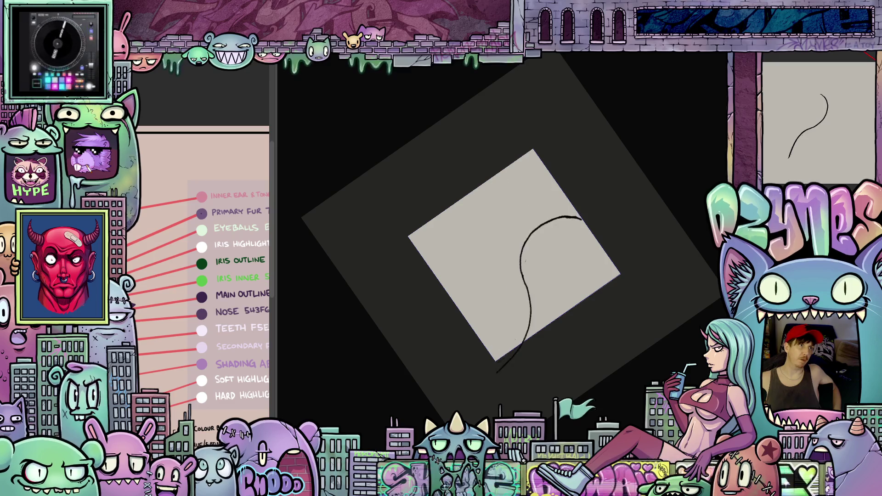
pyautogui.hotkey('ctrl', 'shift', 'z')
pyautogui.hotkey('ctrl', 'z')
pyautogui.hotkey('ctrl', 'shift', 'z')
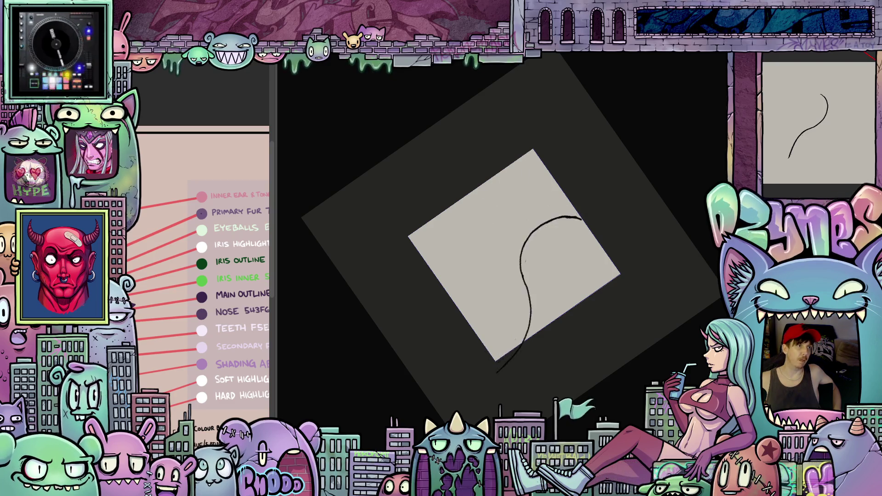
pyautogui.hotkey('ctrl', 'z')
pyautogui.hotkey('ctrl', 'z')
pyautogui.hotkey('ctrl', 'shift', 'z')
pyautogui.hotkey('ctrl', 'z')
pyautogui.hotkey('ctrl', 'shift', 'z')
pyautogui.hotkey('ctrl', 'z')
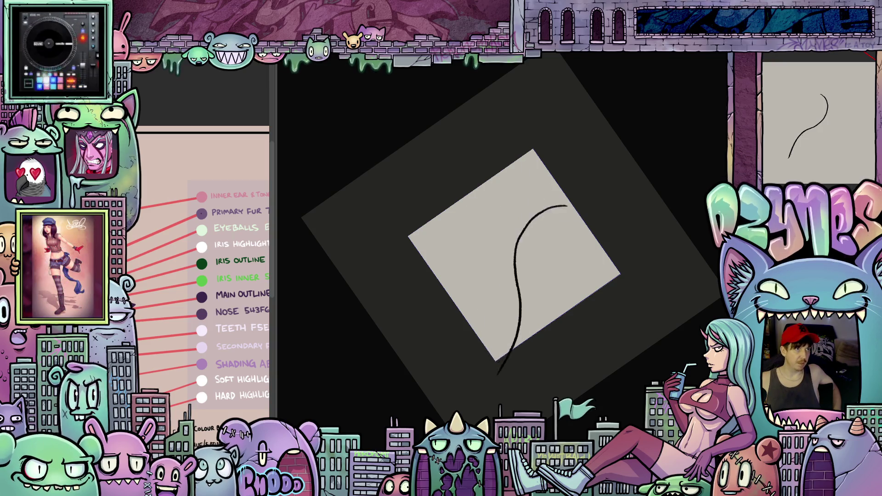
pyautogui.hotkey('ctrl', 'shift', 'z')
pyautogui.hotkey('ctrl', 'z')
pyautogui.hotkey('ctrl', 'shift', 'z')
pyautogui.hotkey('ctrl', 'z')
pyautogui.hotkey('ctrl', 'z')
pyautogui.hotkey('ctrl', 'shift', 'z')
pyautogui.hotkey('ctrl', 'z')
pyautogui.hotkey('ctrl', 'shift', 'z')
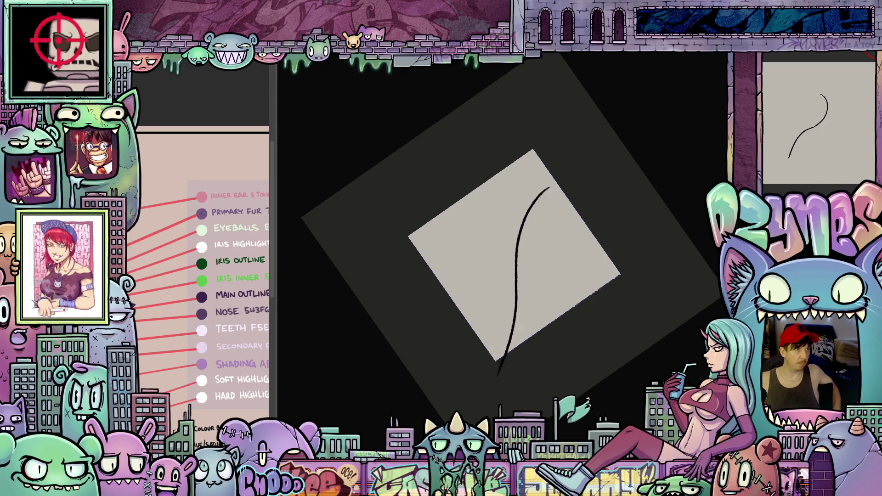
pyautogui.hotkey('ctrl', 'shift', 'z')
pyautogui.hotkey('ctrl', 'shift', 'z')
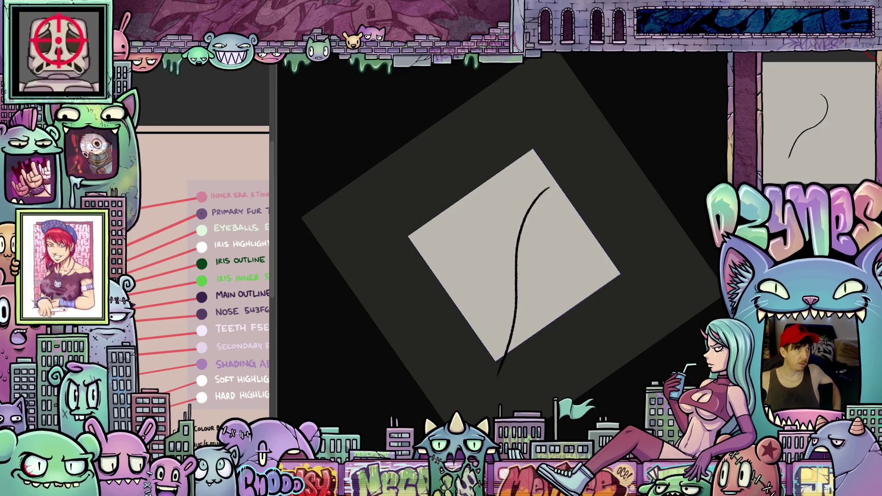
pyautogui.hotkey('ctrl', 'z')
pyautogui.hotkey('ctrl', 'shift', 'z')
pyautogui.hotkey('ctrl', 'shift', 'z')
pyautogui.moveTo(377, 78)
pyautogui.mouseDown()
pyautogui.moveTo(487, 80)
pyautogui.moveTo(476, 84)
pyautogui.mouseUp()
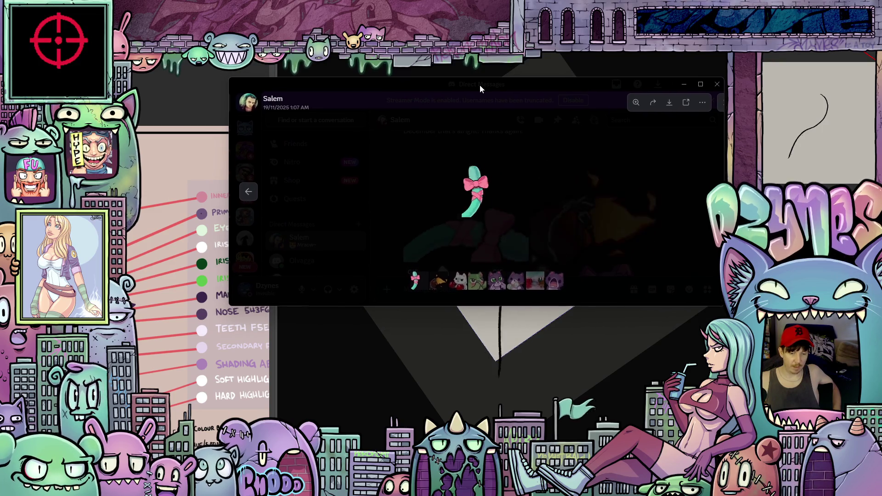
pyautogui.hotkey('alt', 'Tab')
# Redraw the tail curving right at the top and compare it with the left-bending version.
pyautogui.hotkey('ctrl', 'z')
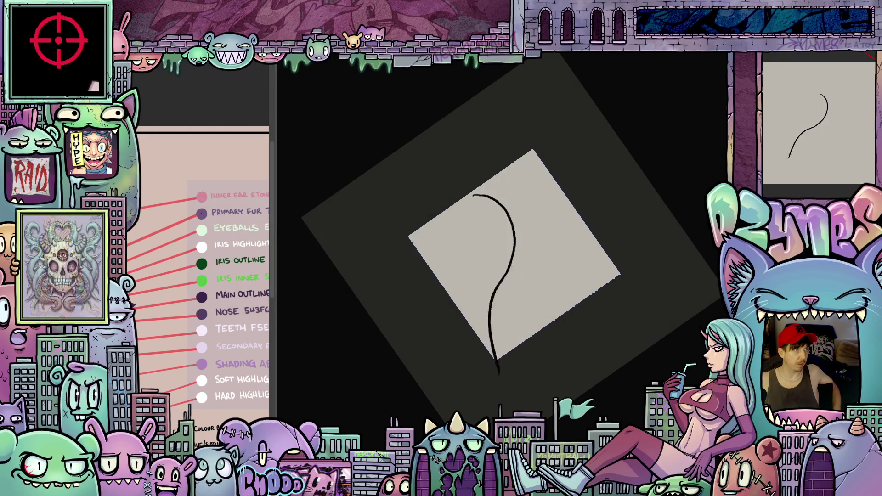
pyautogui.moveTo(498, 375); pyautogui.dragTo(567, 206)
pyautogui.hotkey('ctrl', 'z')
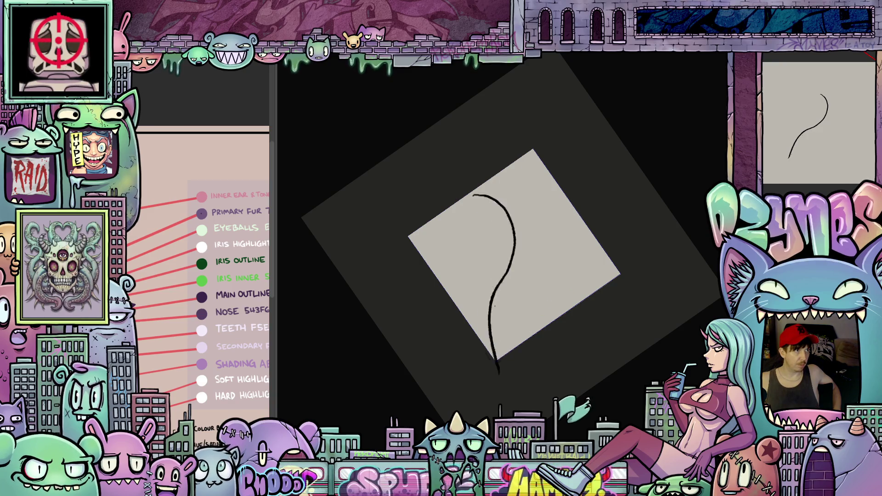
pyautogui.hotkey('ctrl', 'y')
pyautogui.hotkey('ctrl', 'z')
pyautogui.hotkey('ctrl', 'y')
pyautogui.hotkey('ctrl', 'z')
pyautogui.hotkey('ctrl', 'y')
pyautogui.hotkey('ctrl', 'z')
# Try a tail curve reaching further right, then settle on a slightly less far-right one.
pyautogui.moveTo(499, 373); pyautogui.dragTo(581, 218)
pyautogui.hotkey('ctrl', 'z')
pyautogui.hotkey('ctrl', 'y')
pyautogui.hotkey('ctrl', 'z')
pyautogui.moveTo(499, 374); pyautogui.dragTo(567, 206)
pyautogui.hotkey('ctrl', 'z')
pyautogui.hotkey('ctrl', 'y')
pyautogui.hotkey('ctrl', 'z')
pyautogui.hotkey('ctrl', 'y')
pyautogui.hotkey('ctrl', 'z')
pyautogui.hotkey('ctrl', 'z')
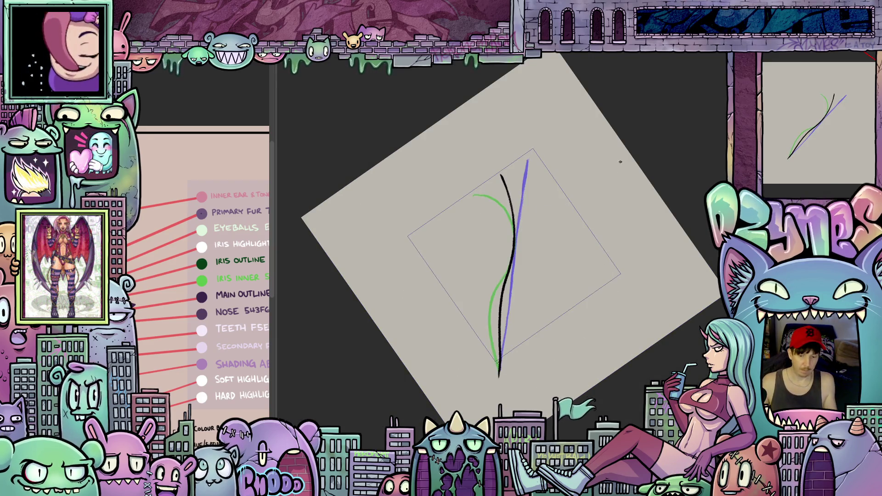
# Turn the canvas view upright and widen the reference panel beside the canvas.
pyautogui.moveTo(643, 134)
pyautogui.mouseDown()
pyautogui.moveTo(671, 185)
pyautogui.moveTo(678, 234)
pyautogui.moveTo(629, 251)
pyautogui.mouseUp()
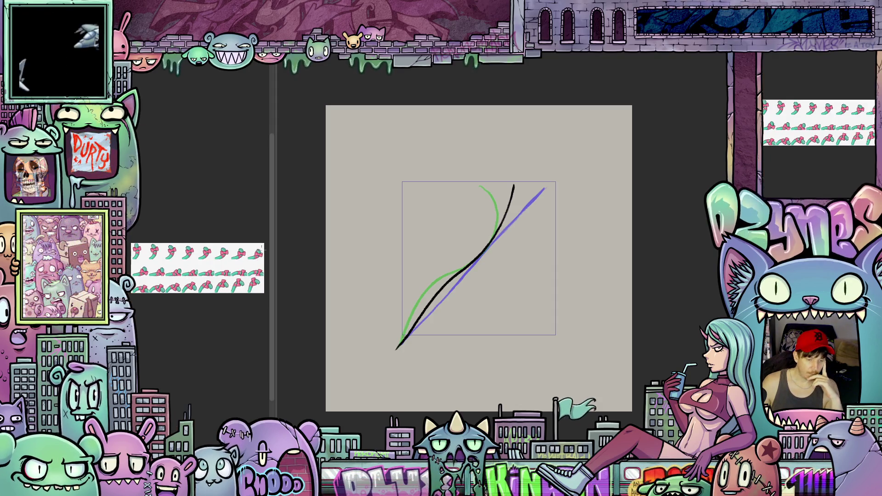
pyautogui.moveTo(273, 246); pyautogui.dragTo(404, 254)
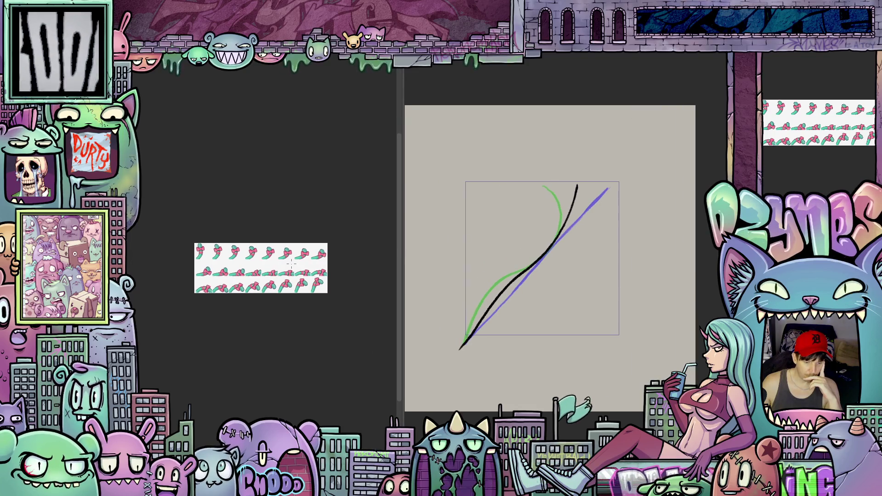
# Zoom and pan the bow sprite sheet to show all rows, then select the second top-row sprite.
pyautogui.scroll(5, 272, 266)
pyautogui.scroll(-2, 271, 266)
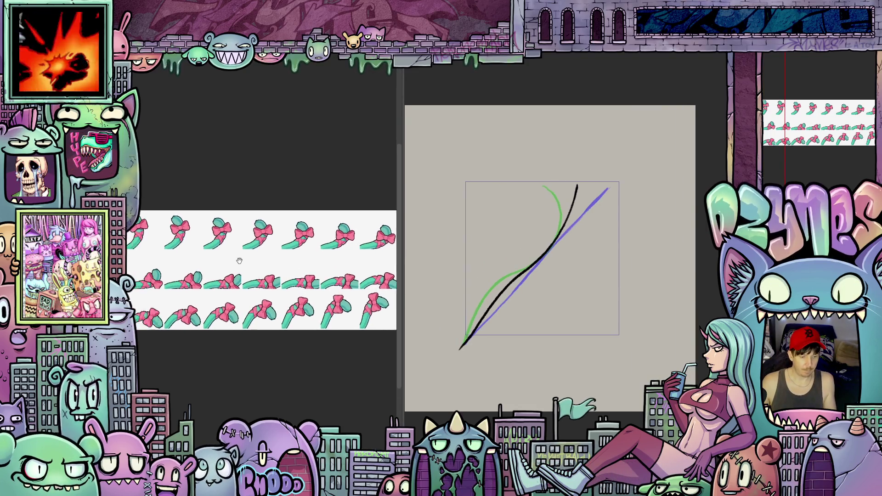
pyautogui.moveTo(256, 262); pyautogui.dragTo(251, 291)
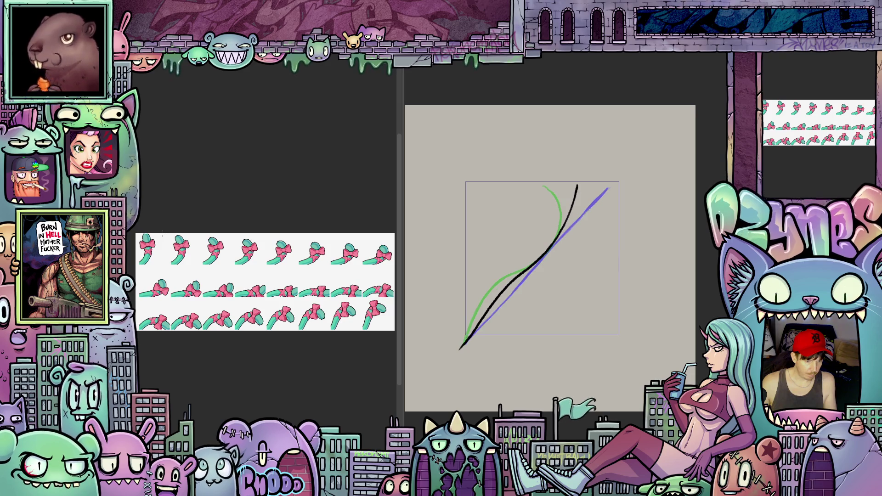
pyautogui.moveTo(164, 234); pyautogui.dragTo(195, 267)
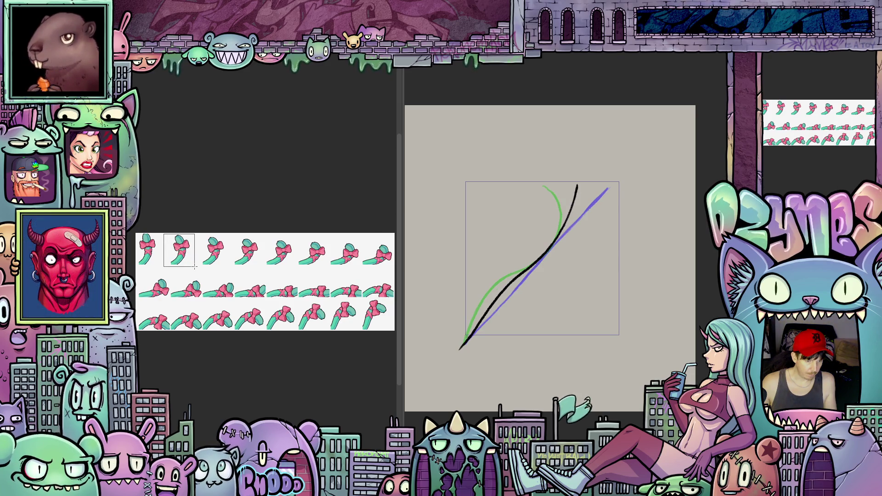
# Fill the selected second sprite black and place a copy over the fourth sprite.
pyautogui.hotkey('alt', 'BackSpace')
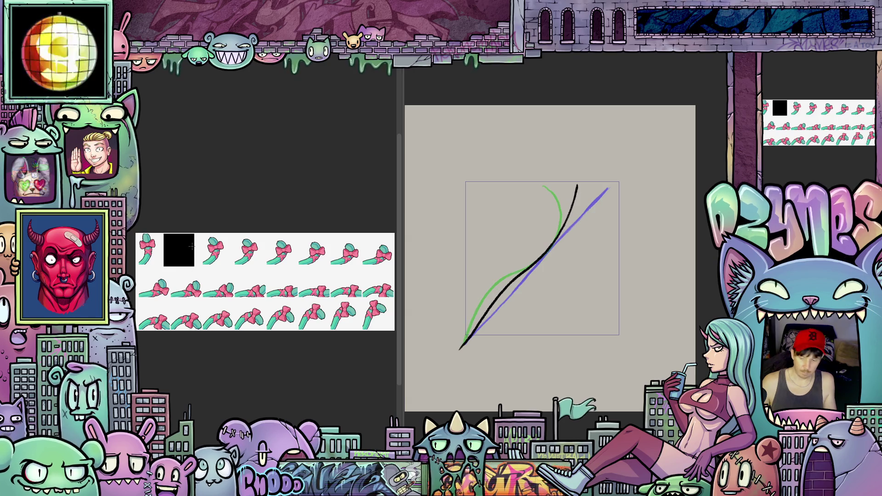
pyautogui.hotkey('ctrl', 't')
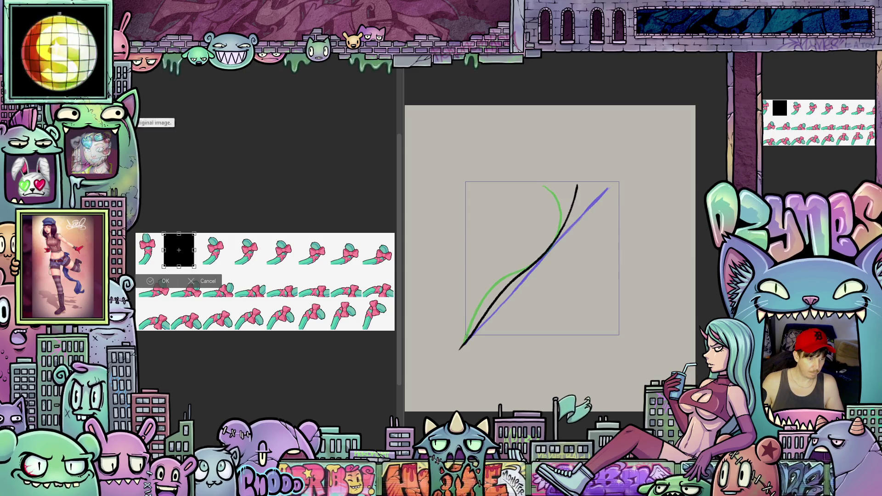
pyautogui.moveTo(179, 250); pyautogui.dragTo(246, 250)
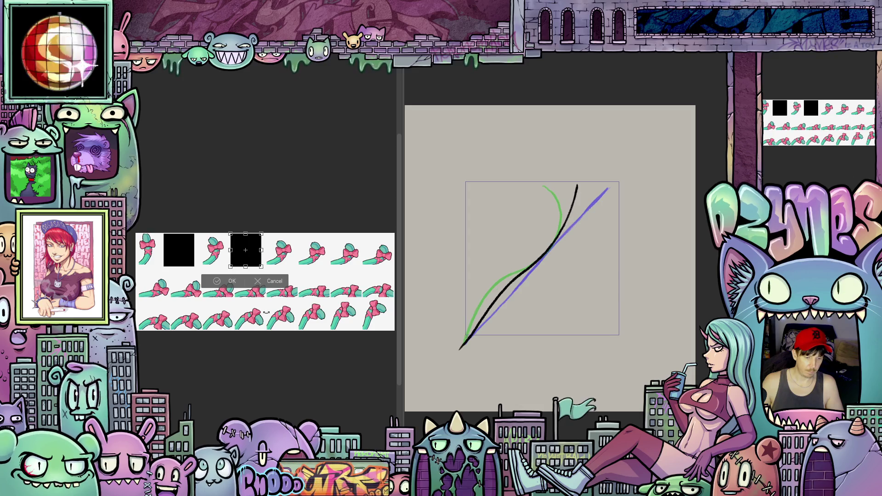
pyautogui.click(229, 282)
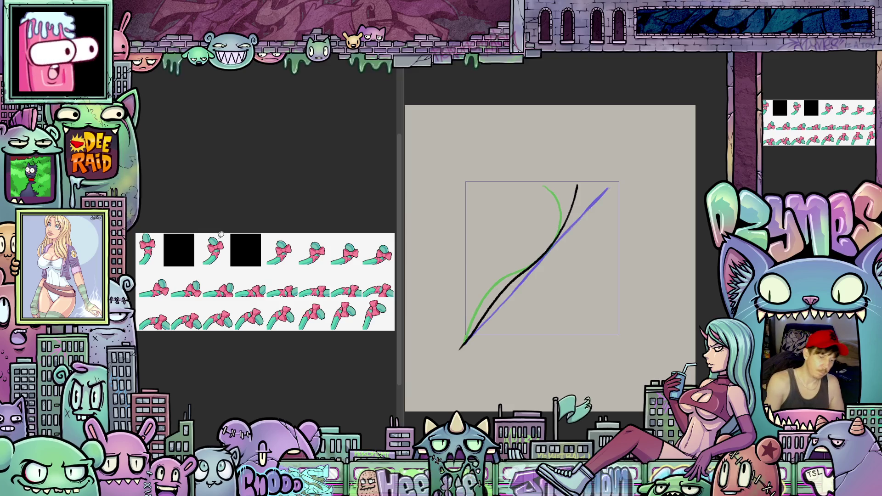
# Copy the black square over the sixth and eighth sprites and the second row's first sprite.
pyautogui.moveTo(228, 229); pyautogui.dragTo(246, 272)
pyautogui.moveTo(270, 221); pyautogui.dragTo(271, 224)
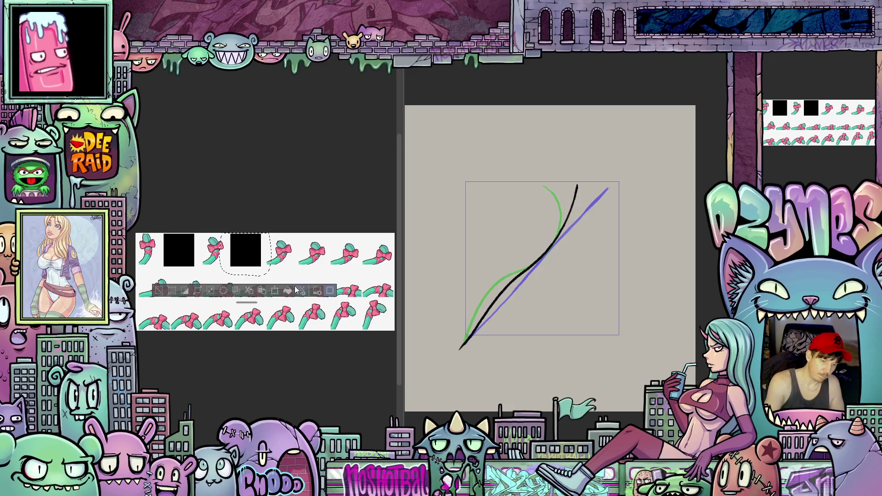
pyautogui.click(277, 292)
pyautogui.moveTo(245, 256); pyautogui.dragTo(311, 254)
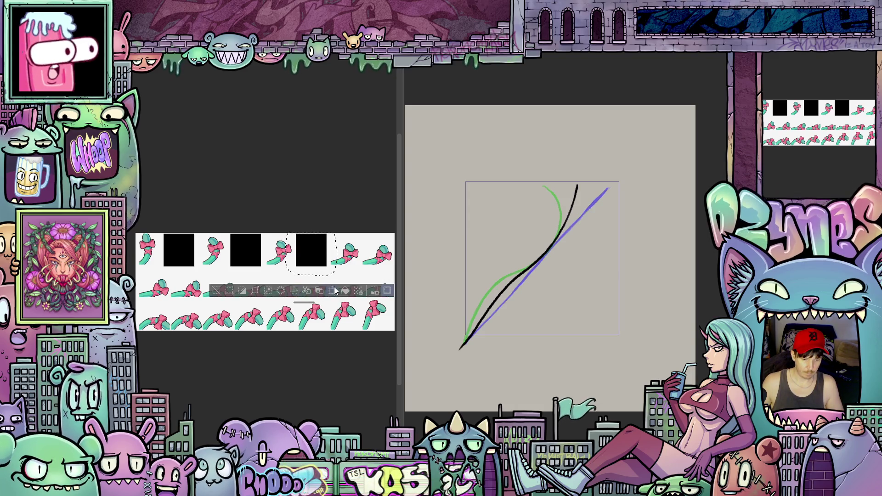
pyautogui.press('Right')
pyautogui.press('Right')
pyautogui.press('Right')
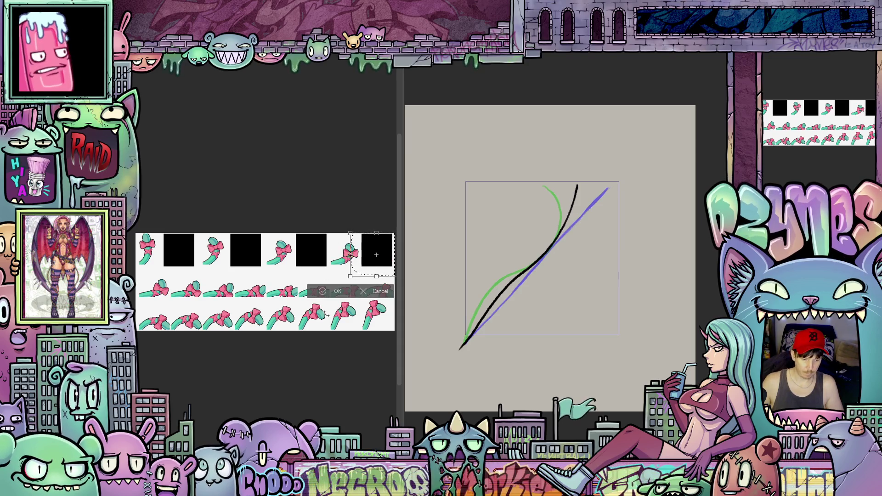
pyautogui.click(337, 293)
pyautogui.click(332, 291)
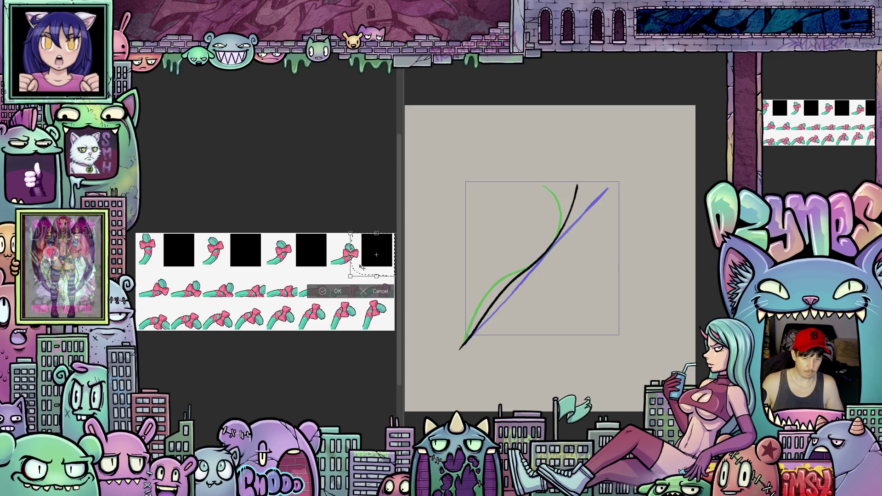
pyautogui.moveTo(385, 273)
pyautogui.mouseDown()
pyautogui.moveTo(349, 307)
pyautogui.moveTo(158, 300)
pyautogui.mouseUp()
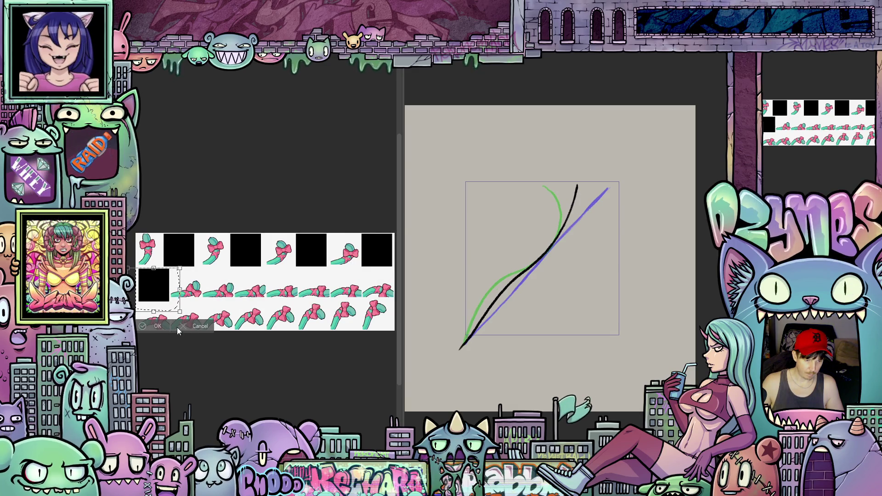
pyautogui.click(157, 326)
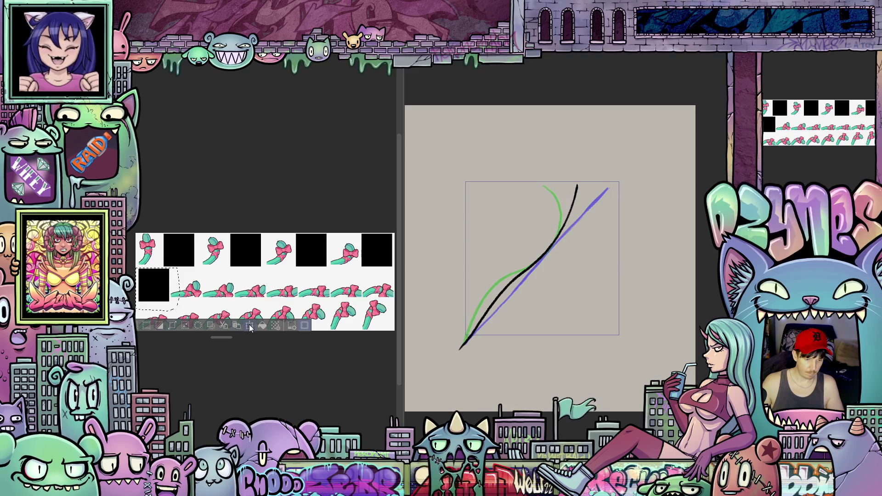
# Paste black squares over the second row's third, fifth and next alternating sprites, applying each transform.
pyautogui.click(237, 326)
pyautogui.moveTo(164, 289); pyautogui.dragTo(228, 289)
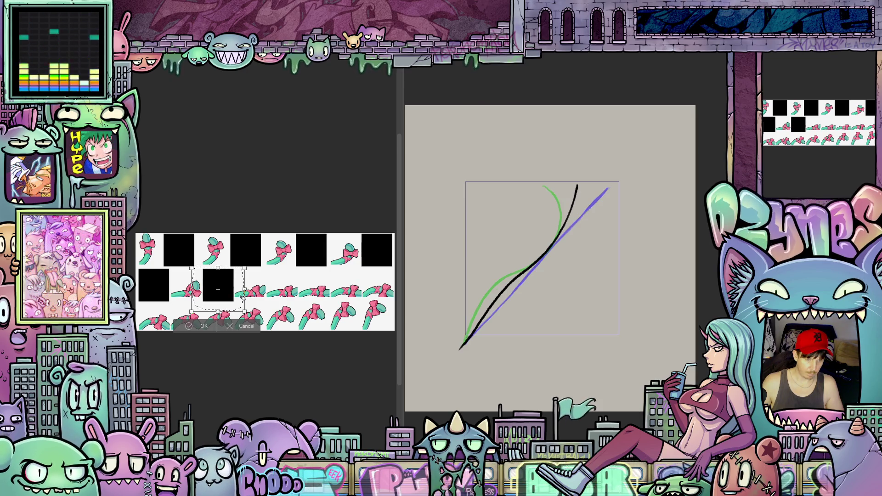
pyautogui.click(204, 327)
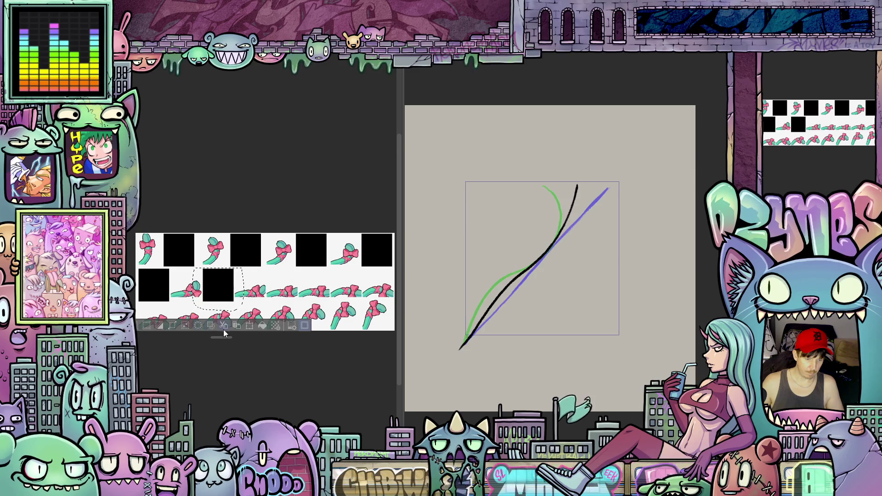
pyautogui.click(250, 327)
pyautogui.moveTo(227, 297); pyautogui.dragTo(291, 296)
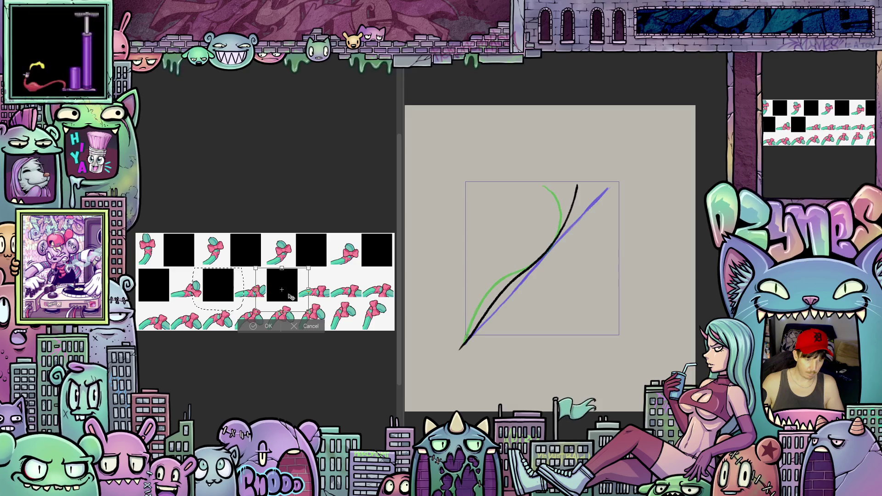
pyautogui.click(268, 326)
pyautogui.click(311, 326)
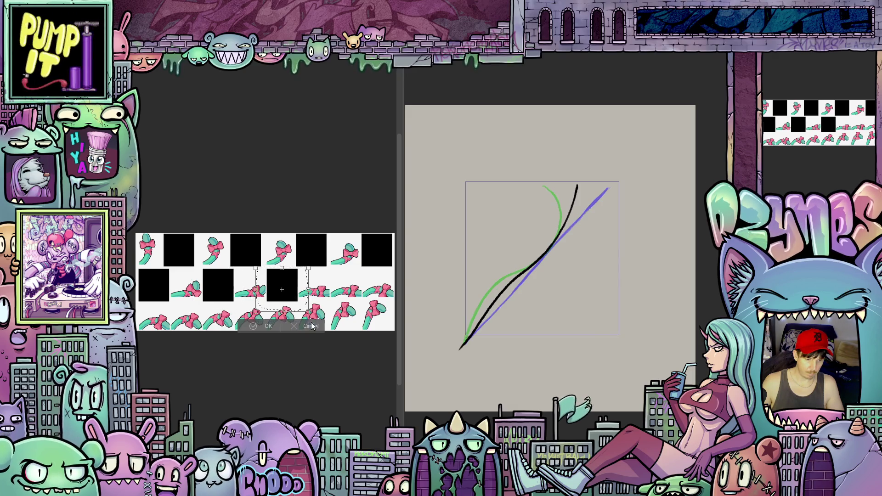
pyautogui.moveTo(293, 296); pyautogui.dragTo(358, 304)
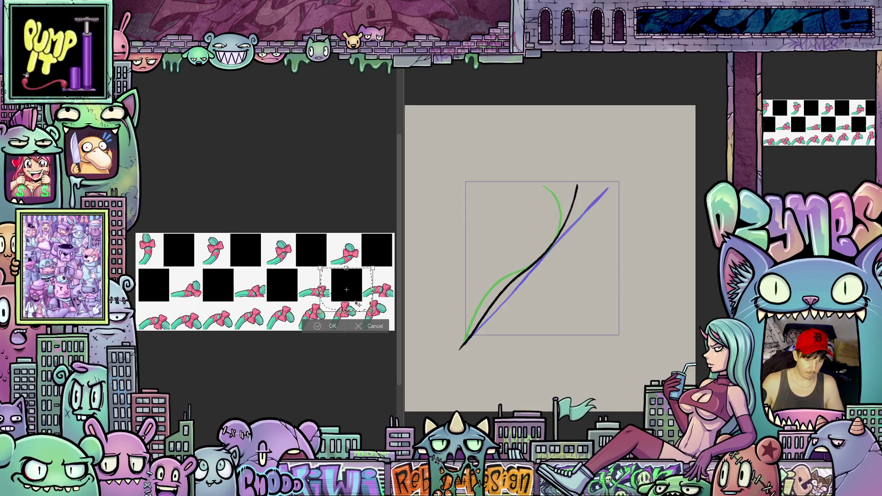
pyautogui.click(329, 327)
pyautogui.hotkey('ctrl', 'v')
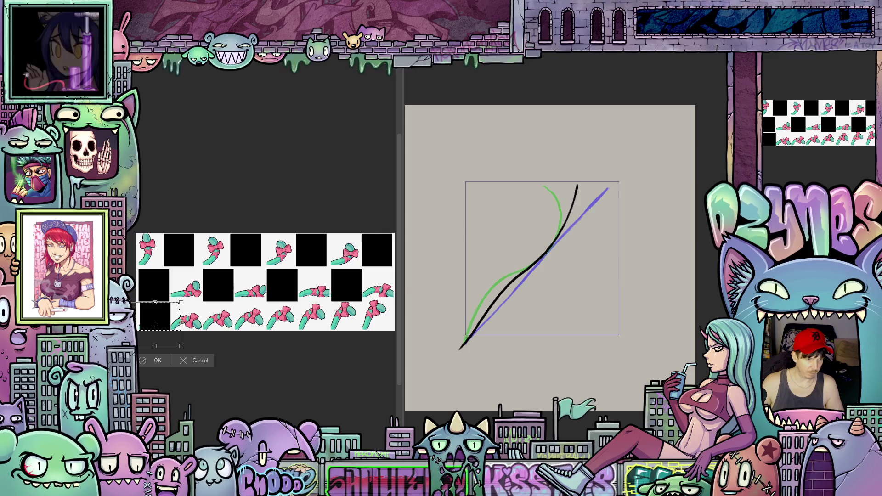
pyautogui.press('Return')
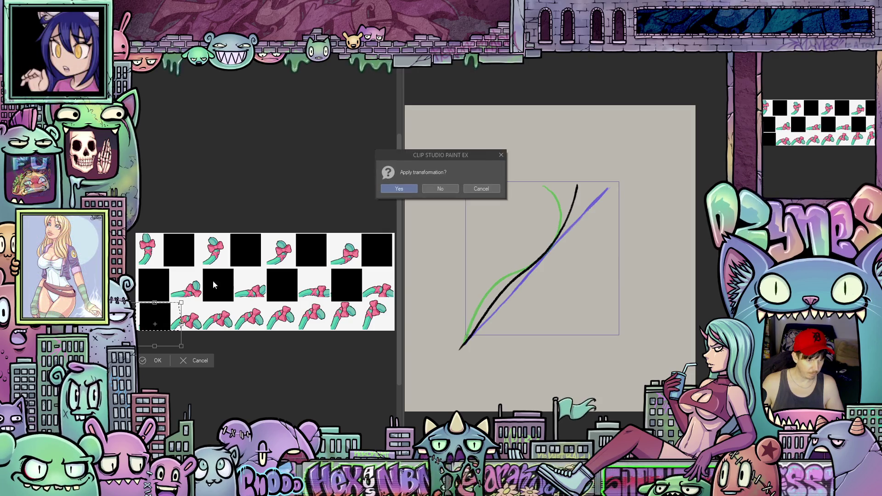
pyautogui.click(416, 197)
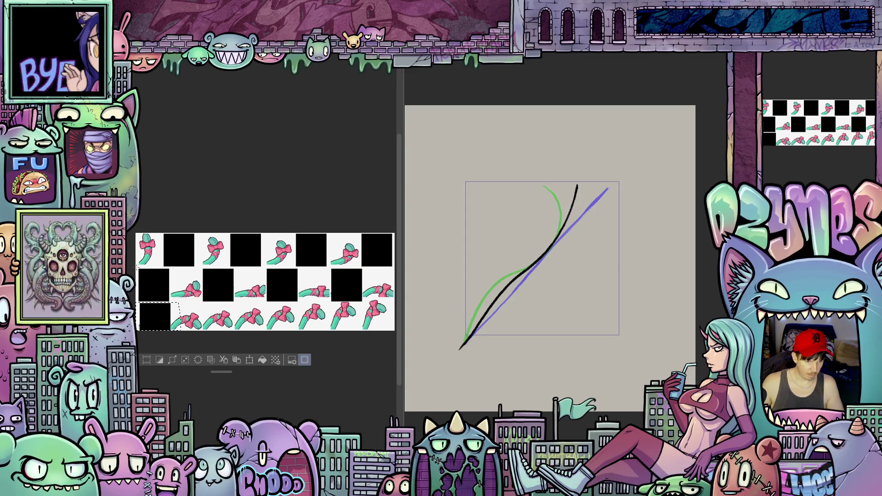
# Clear the bottom row's first cell, then select the middle row of tiles for transforming.
pyautogui.moveTo(139, 269); pyautogui.dragTo(370, 302)
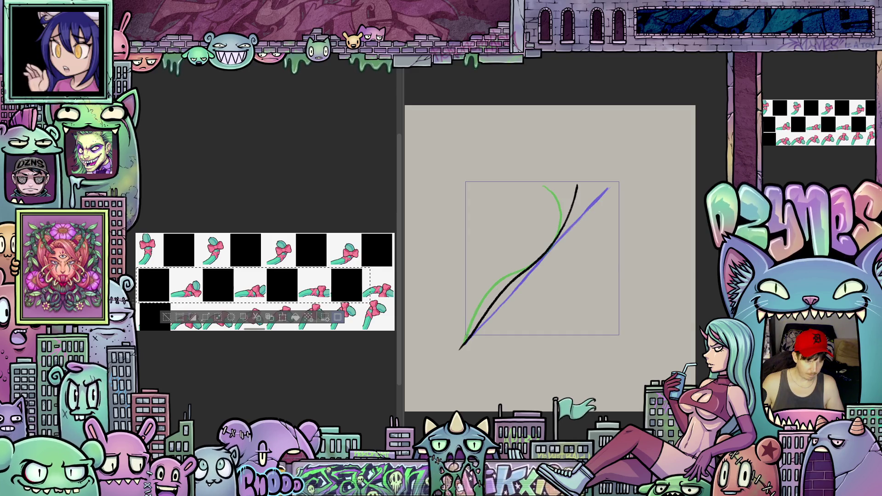
pyautogui.moveTo(137, 303); pyautogui.dragTo(204, 331)
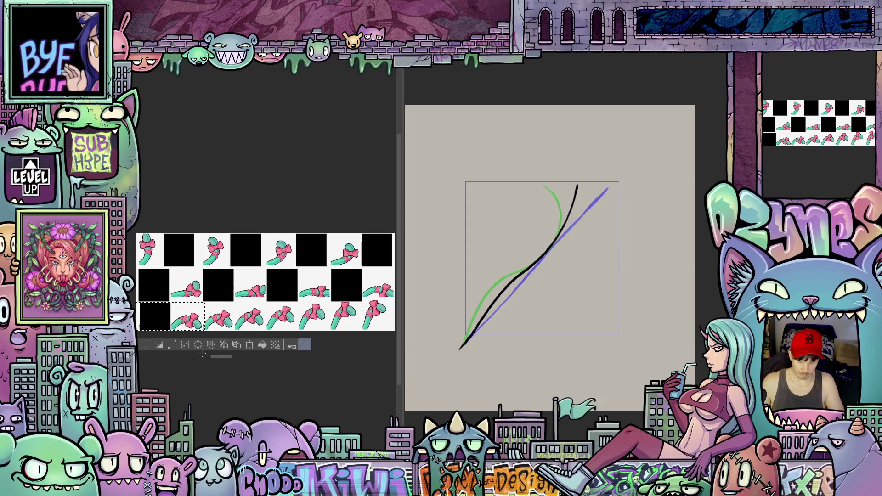
pyautogui.press('Delete')
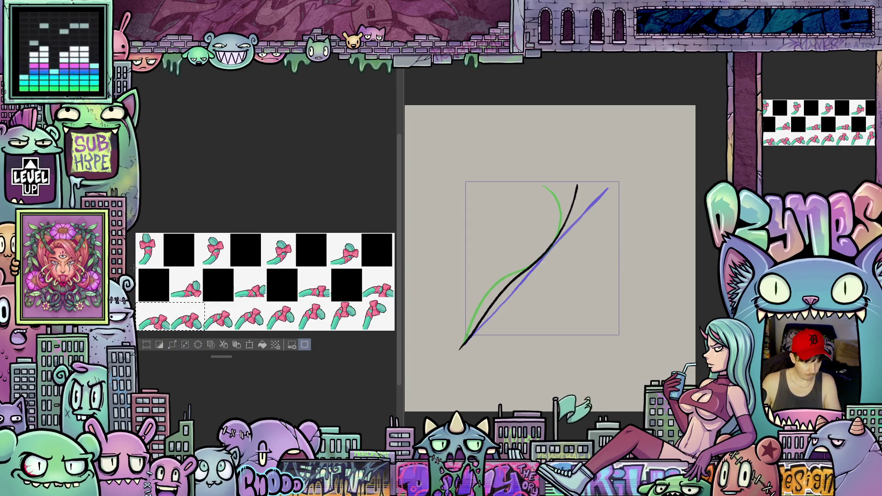
pyautogui.moveTo(221, 267)
pyautogui.mouseDown()
pyautogui.moveTo(288, 305)
pyautogui.moveTo(358, 307)
pyautogui.mouseUp()
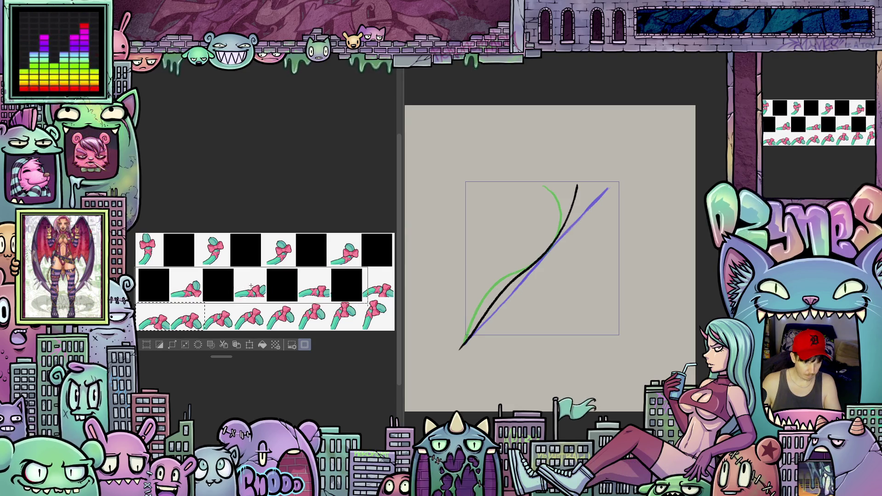
pyautogui.hotkey('ctrl', 't')
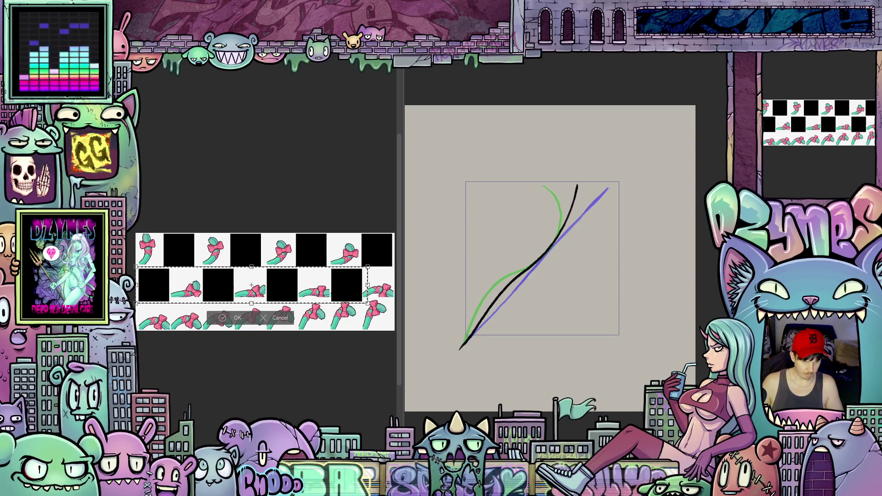
# Shift and narrow the middle row so its black squares sit beneath the top row's.
pyautogui.moveTo(251, 285); pyautogui.dragTo(279, 285)
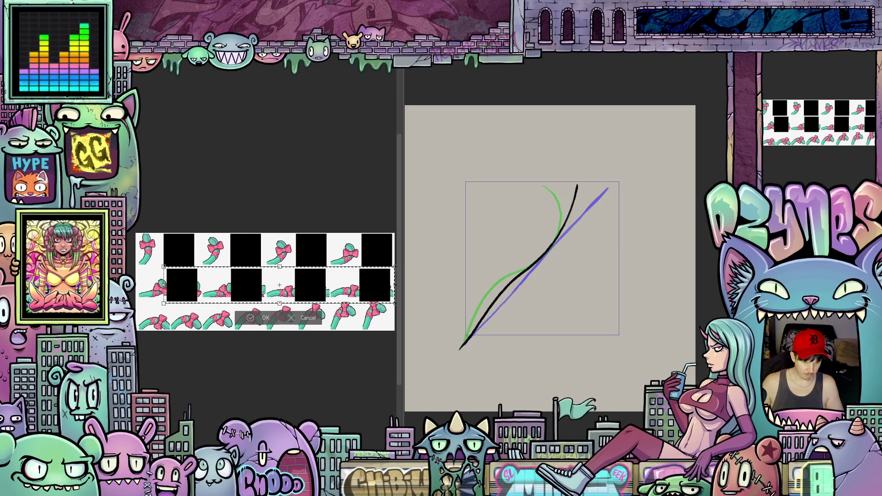
pyautogui.moveTo(279, 285); pyautogui.dragTo(284, 285)
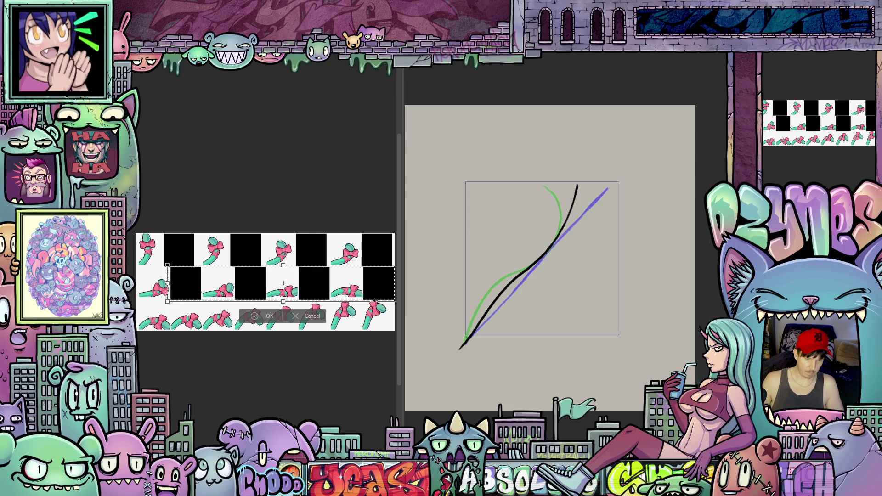
pyautogui.moveTo(284, 284); pyautogui.dragTo(271, 283)
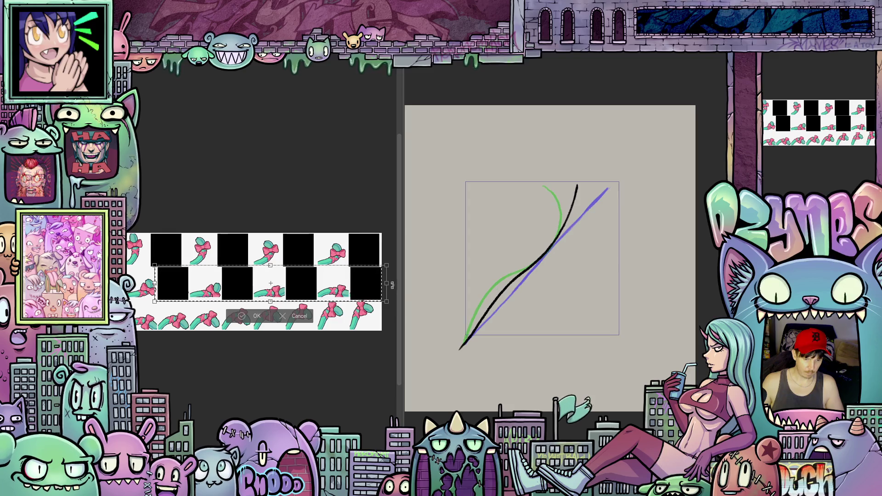
pyautogui.moveTo(386, 283); pyautogui.dragTo(387, 283)
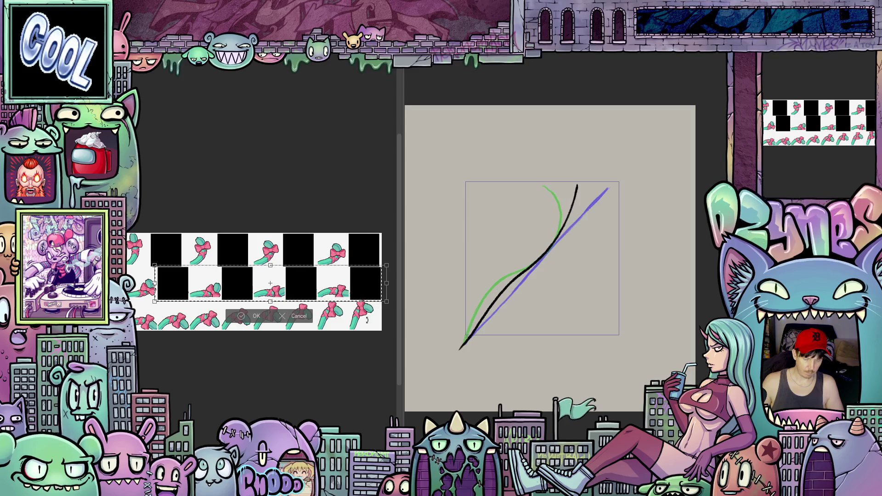
pyautogui.click(254, 316)
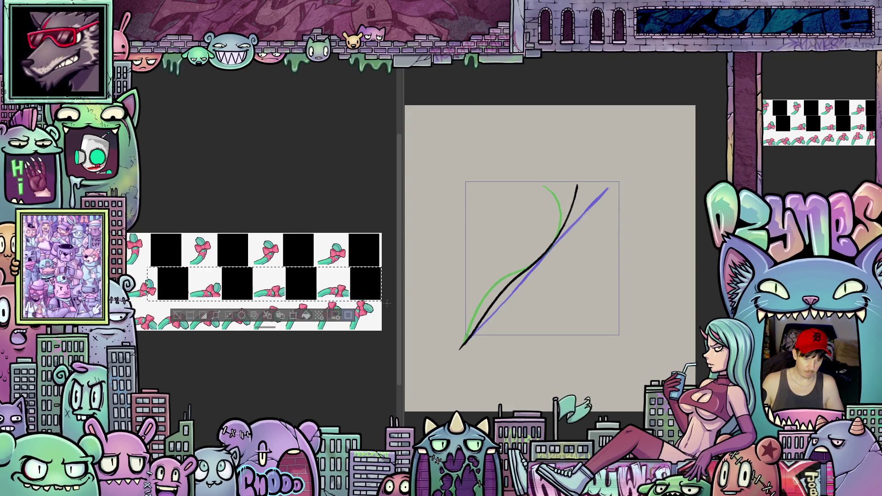
# Move a copy of the row down into the bottom row, then deselect.
pyautogui.click(294, 316)
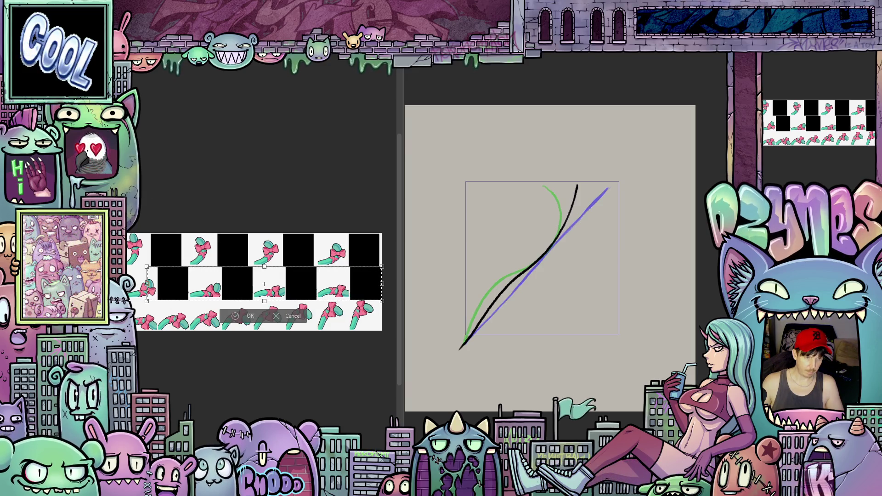
pyautogui.moveTo(299, 288); pyautogui.dragTo(302, 334)
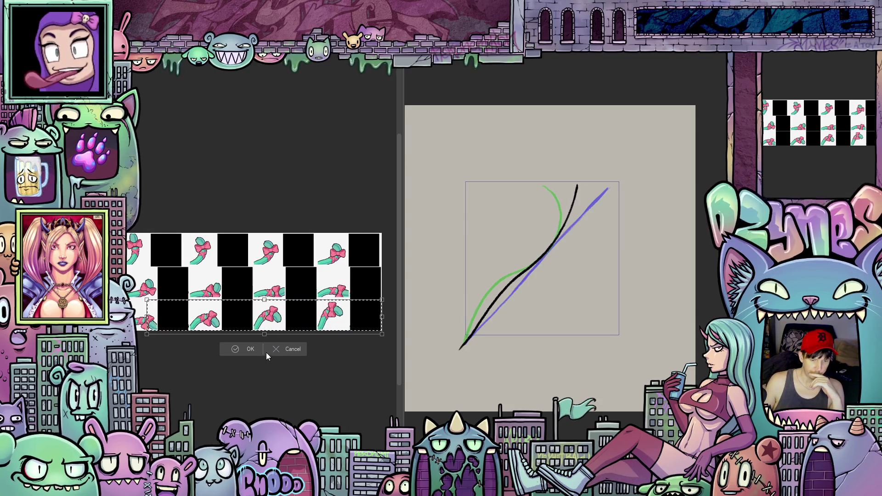
pyautogui.click(251, 349)
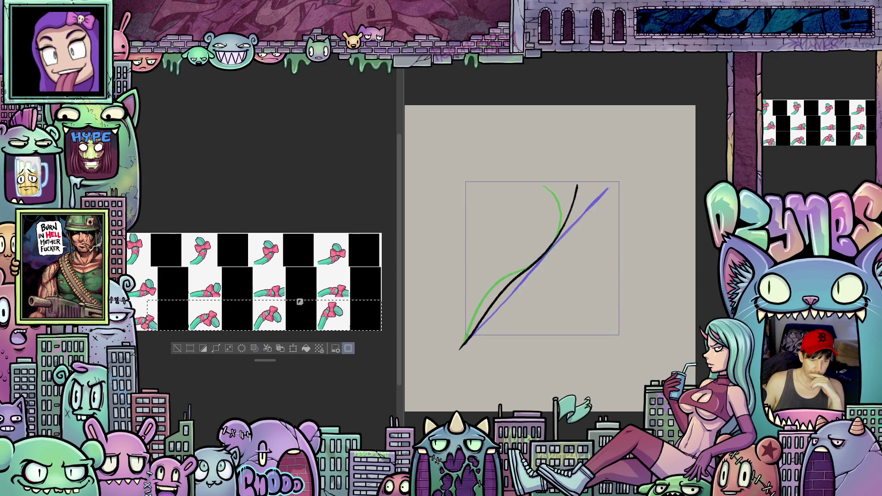
pyautogui.hotkey('ctrl', 'd')
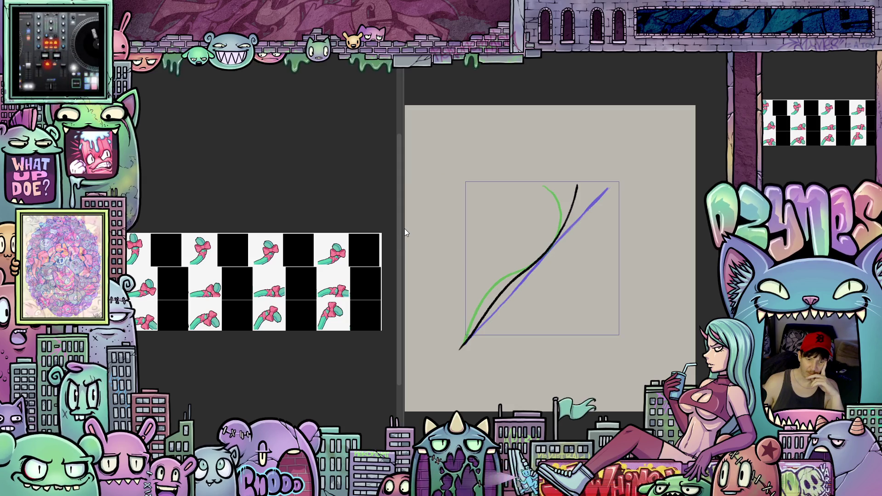
# Narrow the reference panel slightly and step back to the curved black stroke.
pyautogui.moveTo(399, 229); pyautogui.dragTo(396, 232)
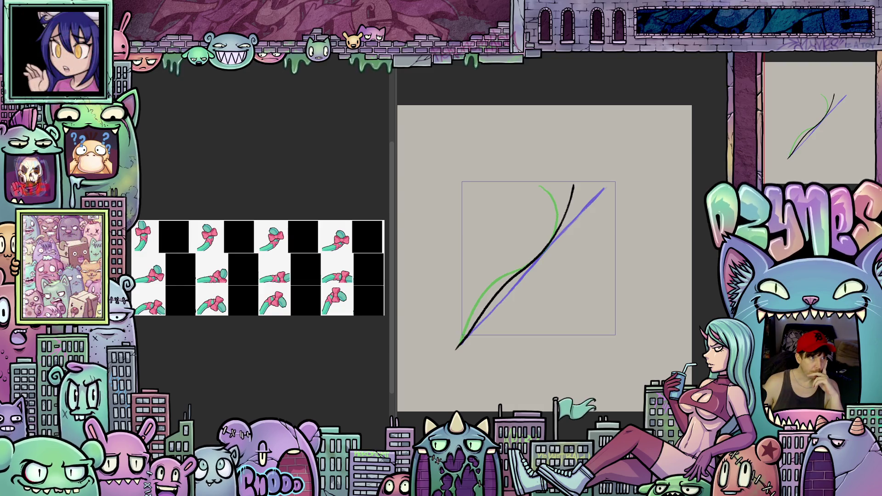
pyautogui.press('Left')
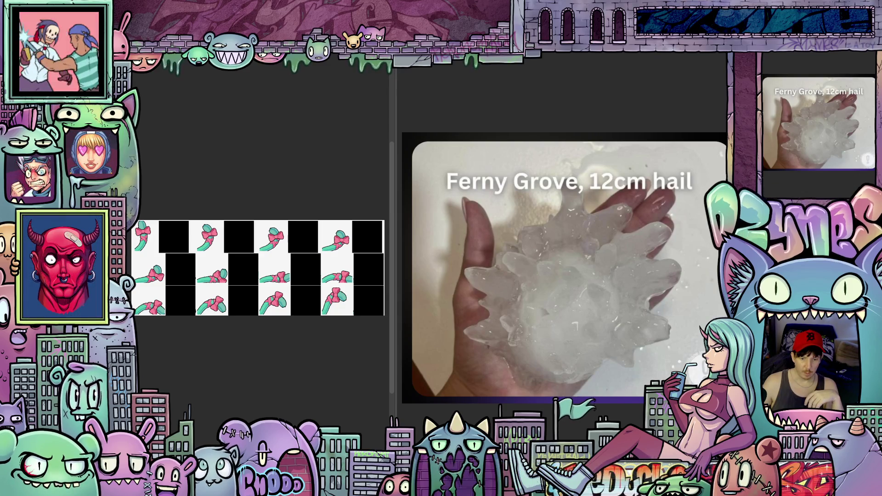
# Drag the reference panel's splitter far left to narrow it beside the hail photo.
pyautogui.moveTo(393, 184); pyautogui.dragTo(311, 187)
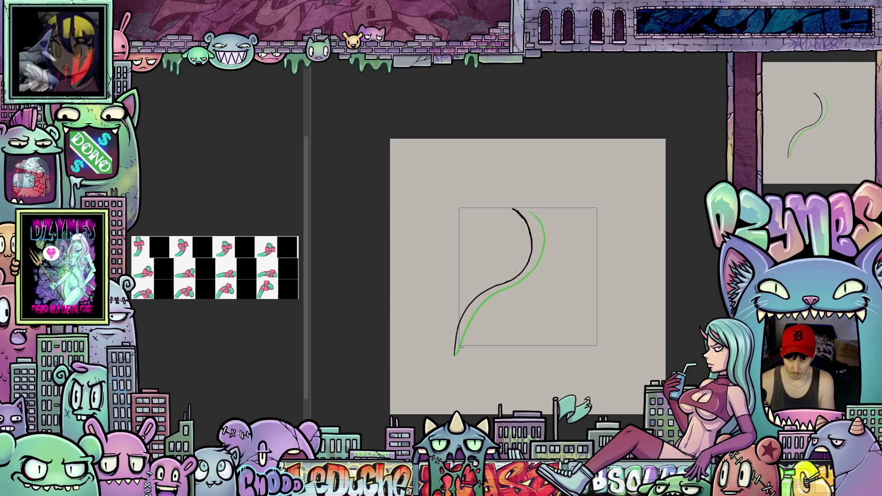
# Clear the black and green curves from the frame, zoom in, and hide the side panels.
pyautogui.hotkey('ctrl', 'z')
pyautogui.hotkey('ctrl', 'z')
pyautogui.hotkey('ctrl', 'z')
pyautogui.hotkey('ctrl', 'y')
pyautogui.hotkey('ctrl', 'y')
pyautogui.hotkey('ctrl', 'y')
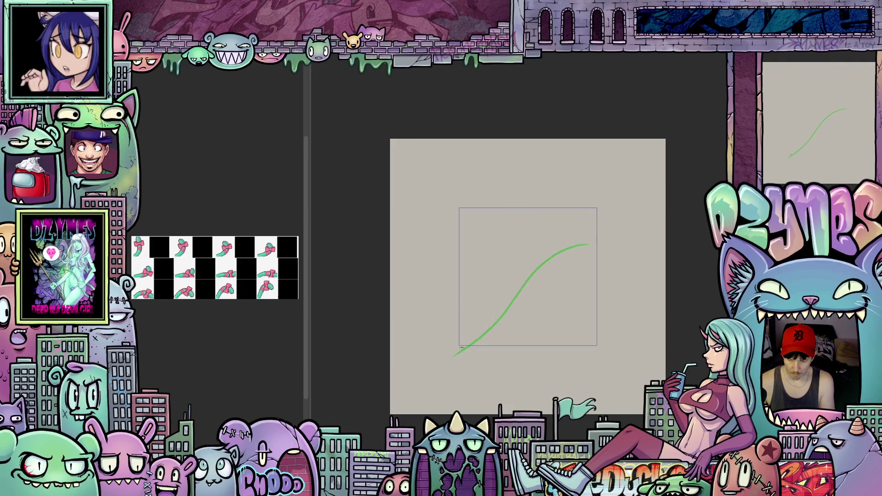
pyautogui.press('Delete')
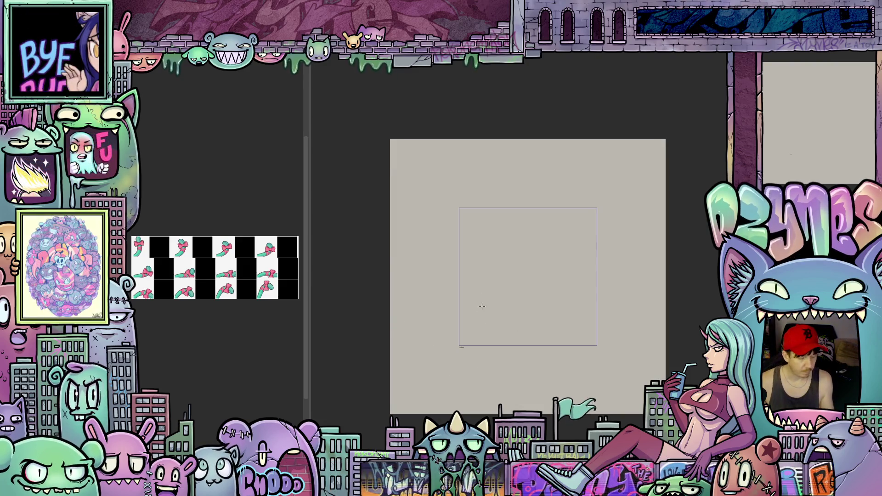
pyautogui.scroll(2, 489, 304)
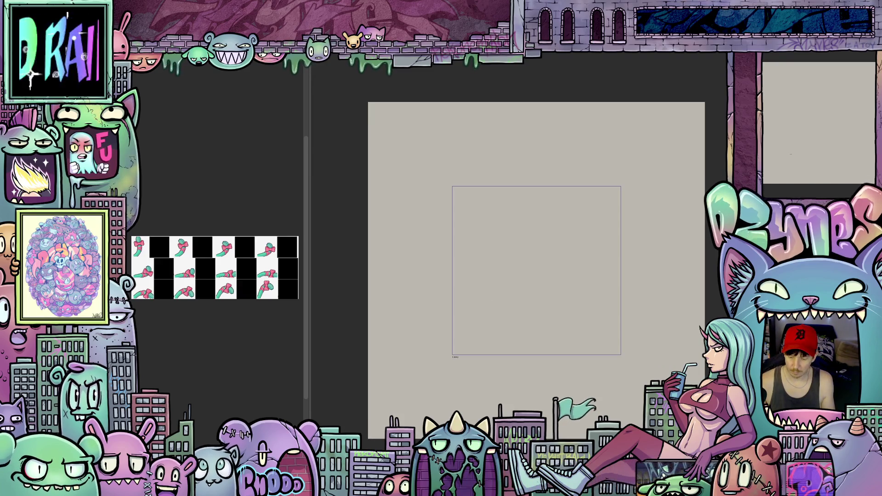
pyautogui.scroll(1, 491, 339)
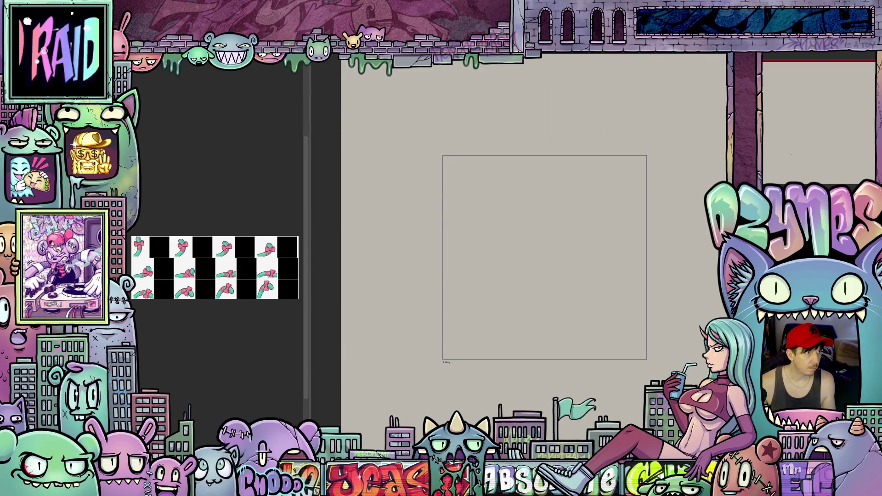
pyautogui.press('Tab')
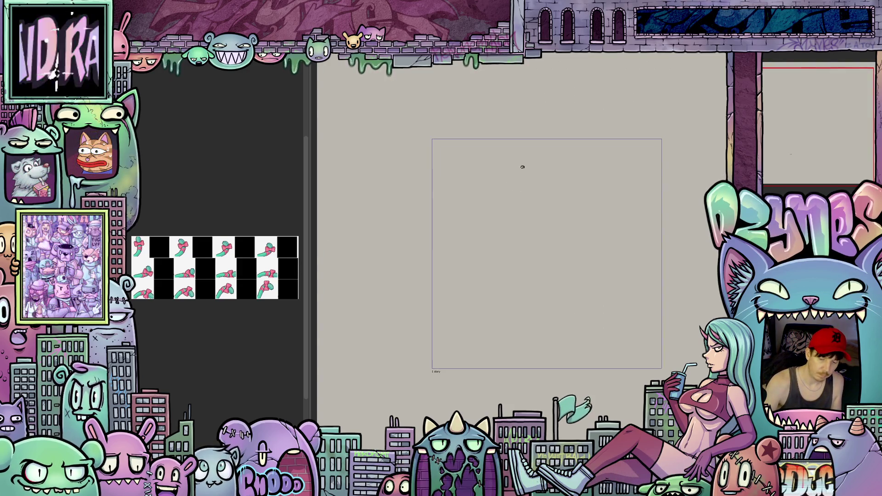
# Sketch a long curve from the frame's top to bottom-left as a blue guide.
pyautogui.moveTo(515, 149); pyautogui.dragTo(518, 167)
pyautogui.moveTo(520, 207)
pyautogui.mouseDown()
pyautogui.moveTo(496, 293)
pyautogui.moveTo(418, 379)
pyautogui.mouseUp()
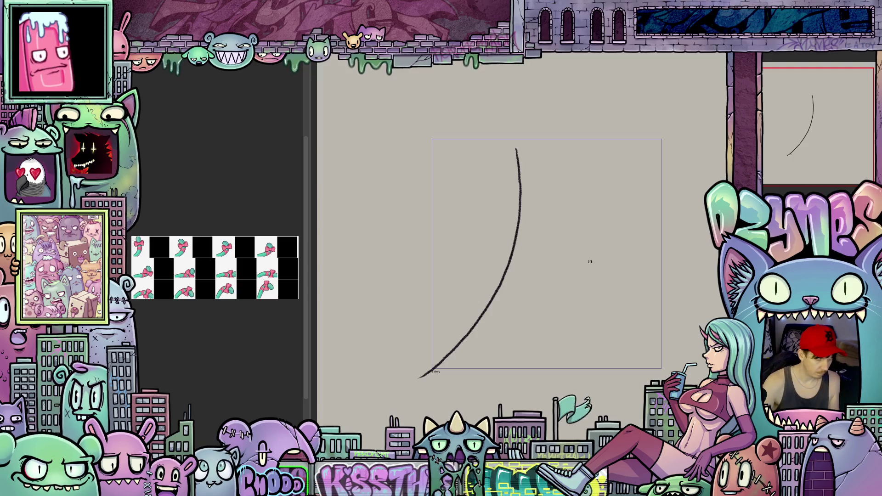
pyautogui.hotkey('ctrl', 'a')
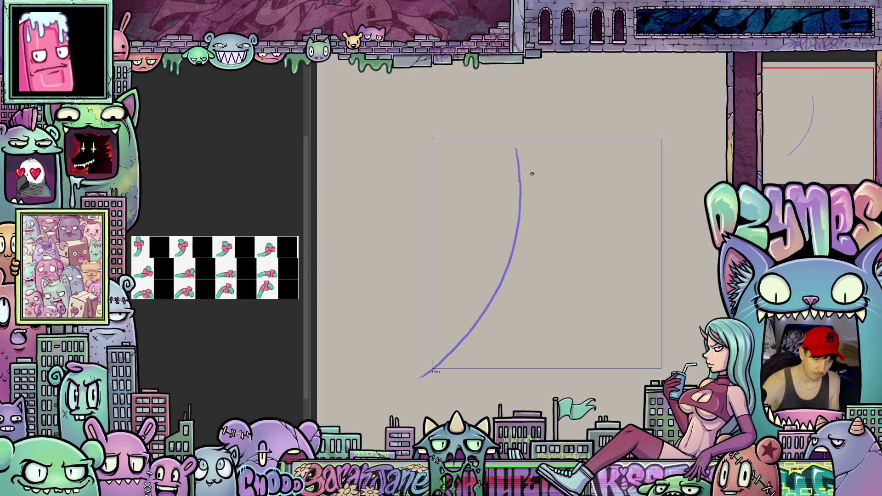
# Ink the swaying line in black over the guide, then draw the next onion-skinned frame further right.
pyautogui.moveTo(517, 161)
pyautogui.mouseDown()
pyautogui.moveTo(538, 204)
pyautogui.moveTo(543, 242)
pyautogui.mouseUp()
pyautogui.moveTo(531, 288)
pyautogui.mouseDown()
pyautogui.moveTo(505, 328)
pyautogui.moveTo(466, 360)
pyautogui.mouseUp()
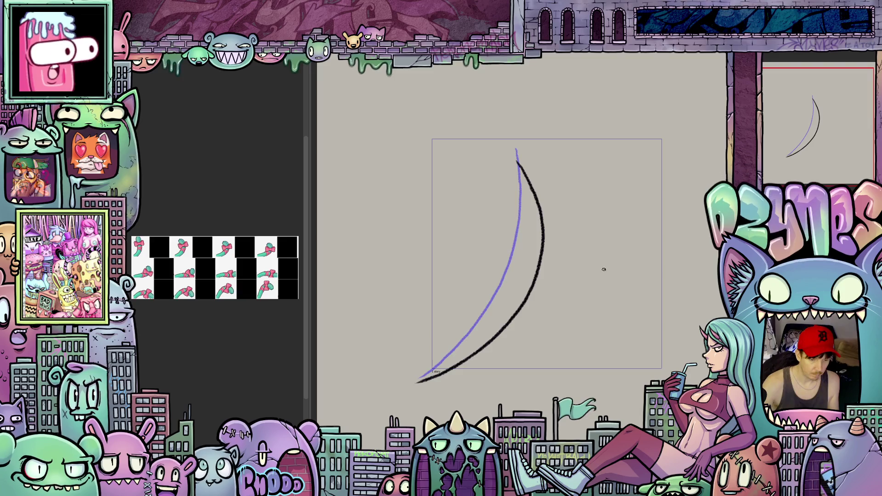
pyautogui.hotkey('ctrl', 'z')
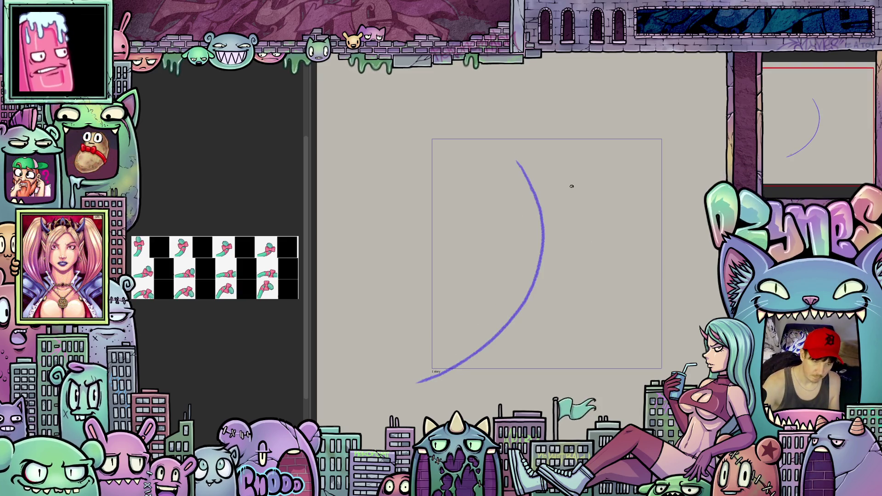
pyautogui.moveTo(585, 209); pyautogui.dragTo(586, 243)
pyautogui.moveTo(569, 279)
pyautogui.mouseDown()
pyautogui.moveTo(502, 344)
pyautogui.moveTo(411, 382)
pyautogui.mouseUp()
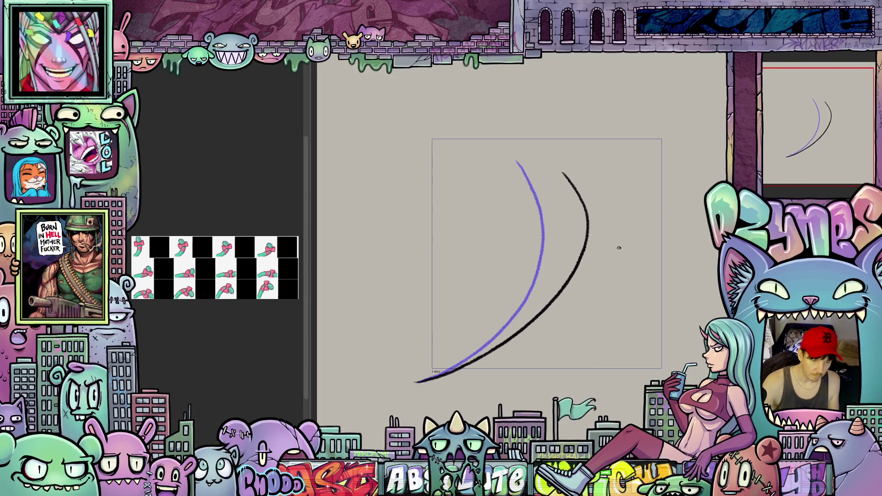
pyautogui.press('.')
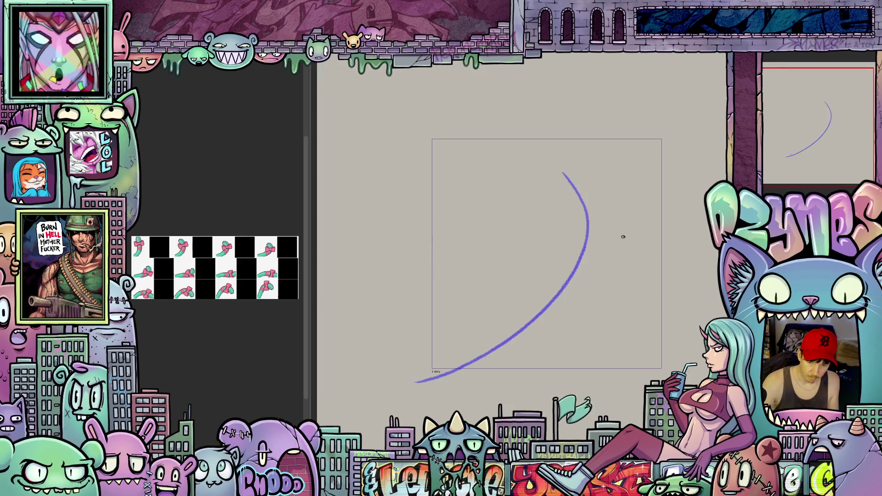
pyautogui.moveTo(623, 208)
pyautogui.mouseDown()
pyautogui.moveTo(634, 245)
pyautogui.moveTo(606, 307)
pyautogui.moveTo(543, 349)
pyautogui.moveTo(416, 382)
pyautogui.mouseUp()
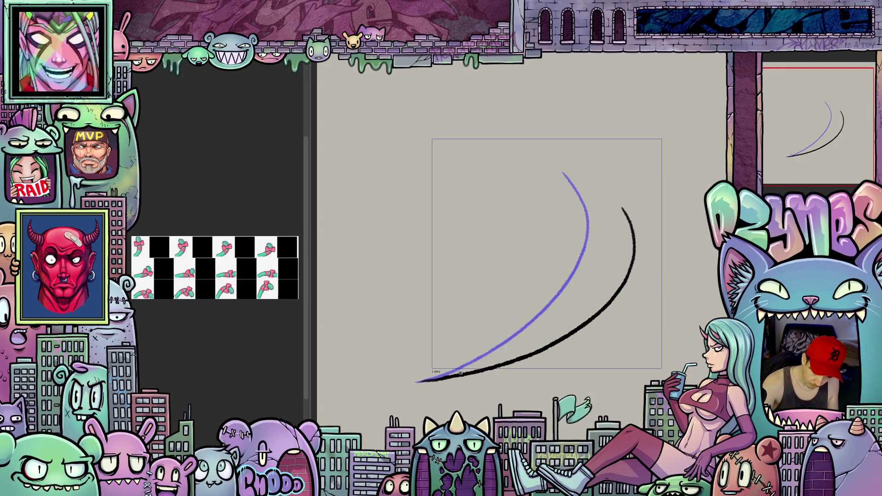
# Draw two new frames whose black line sweeps further right and flatter at the bottom.
pyautogui.scroll(-2, 644, 327)
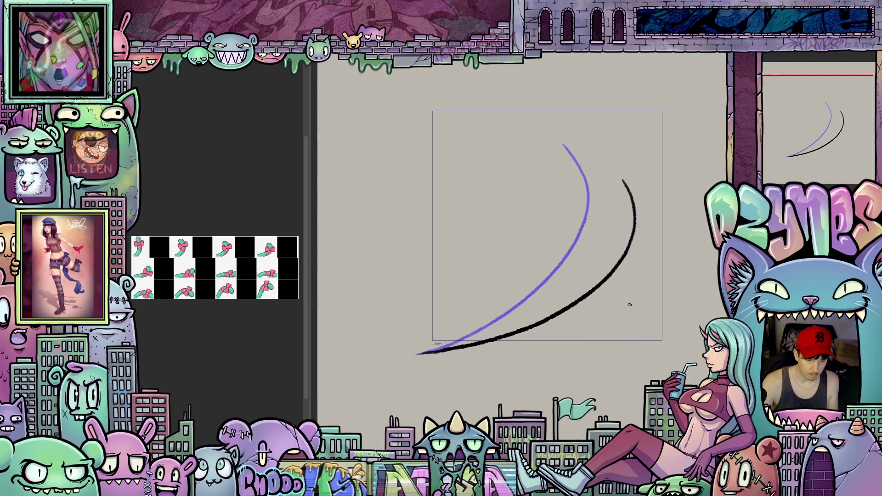
pyautogui.hotkey('ctrl', 'Right')
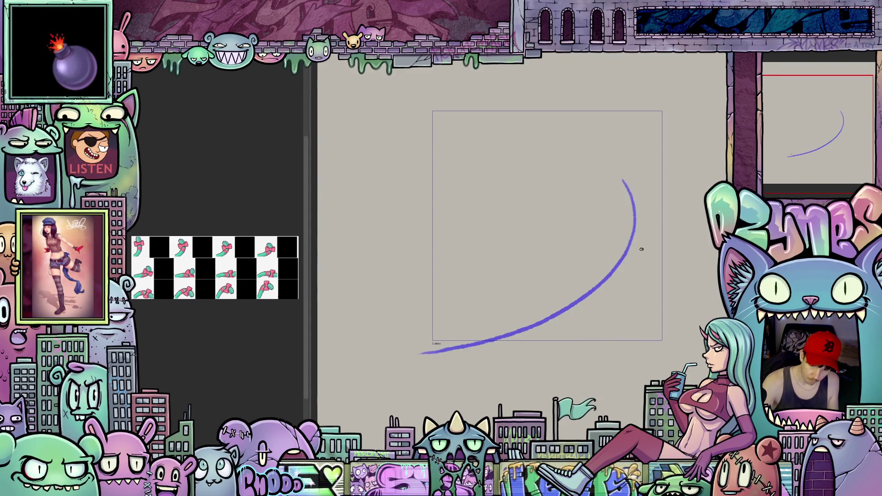
pyautogui.moveTo(644, 281)
pyautogui.mouseDown()
pyautogui.moveTo(632, 307)
pyautogui.moveTo(569, 340)
pyautogui.moveTo(416, 354)
pyautogui.mouseUp()
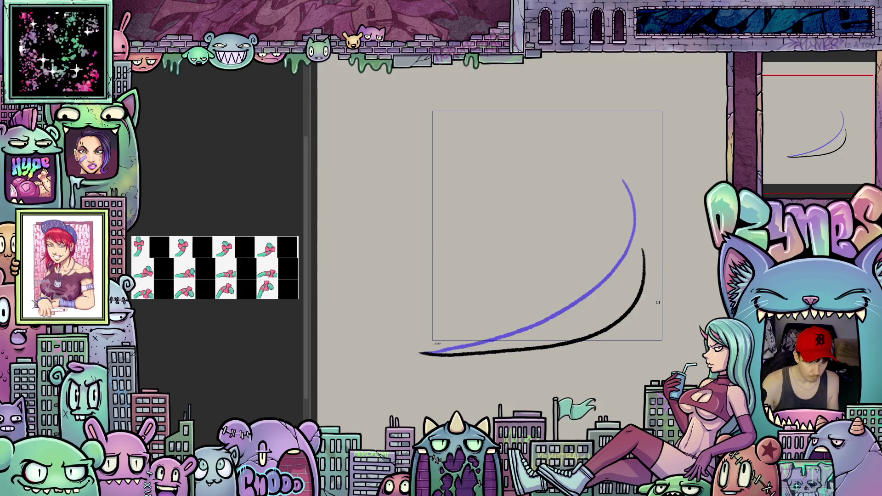
pyautogui.press('Right')
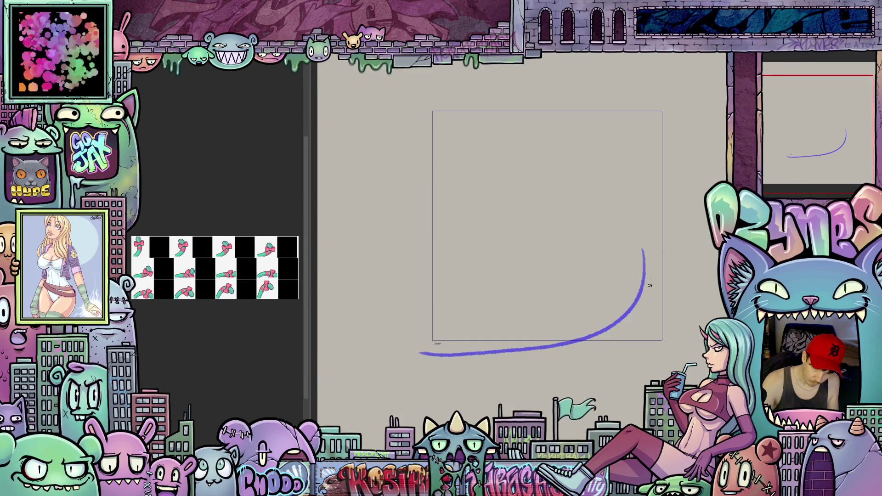
pyautogui.moveTo(654, 279)
pyautogui.mouseDown()
pyautogui.moveTo(638, 306)
pyautogui.moveTo(604, 329)
pyautogui.moveTo(506, 351)
pyautogui.moveTo(418, 354)
pyautogui.mouseUp()
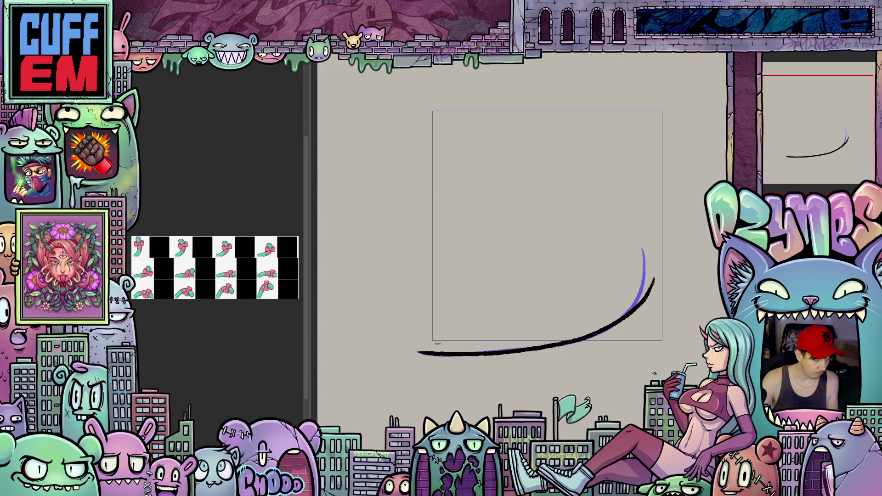
# Rotate the canvas view and draw the line swinging back toward the upper right.
pyautogui.moveTo(662, 373)
pyautogui.mouseDown()
pyautogui.moveTo(671, 357)
pyautogui.moveTo(593, 309)
pyautogui.mouseUp()
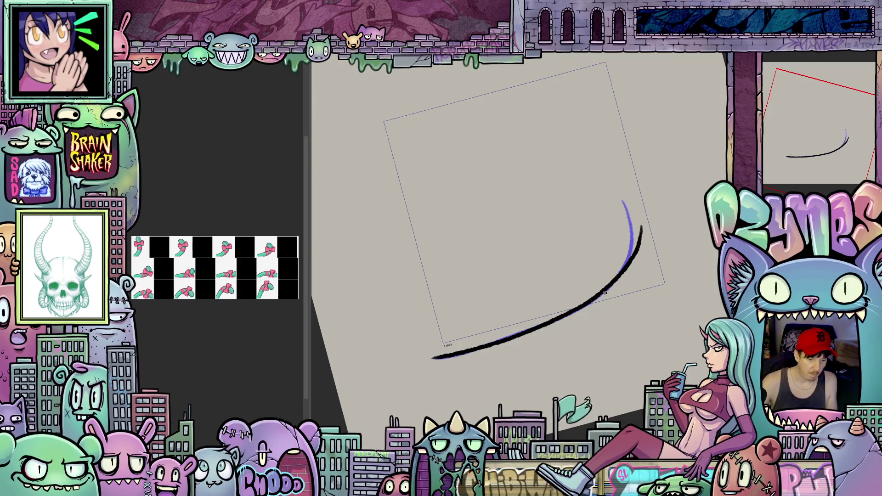
pyautogui.press('-')
pyautogui.press('-')
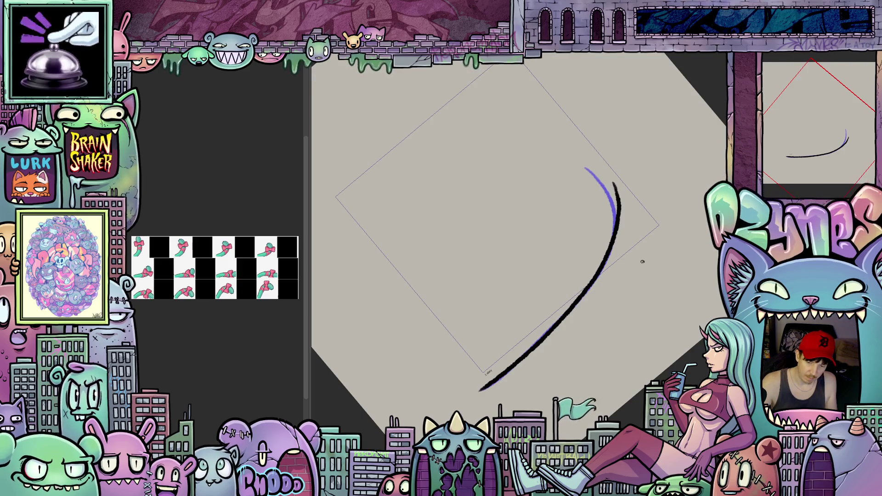
pyautogui.hotkey('ctrl', 'z')
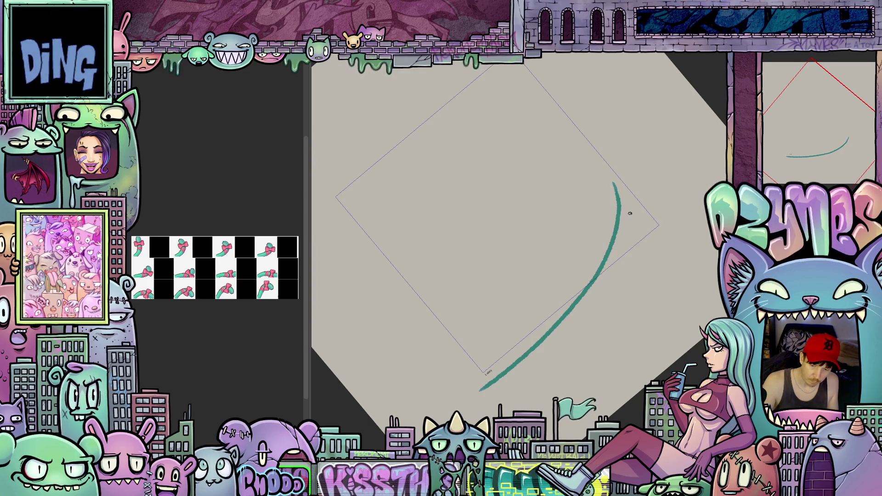
pyautogui.moveTo(632, 214)
pyautogui.mouseDown()
pyautogui.moveTo(577, 264)
pyautogui.moveTo(474, 392)
pyautogui.mouseUp()
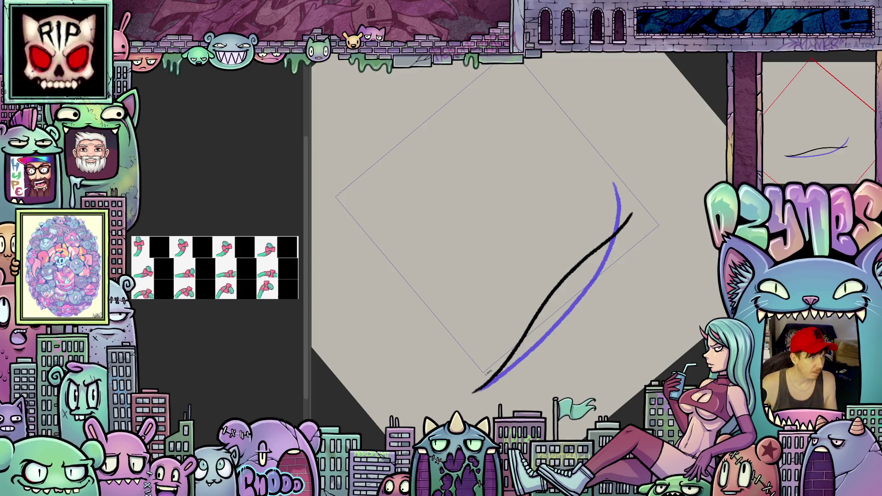
# Sketch a blue guide and ink a black arc that rises and curls higher.
pyautogui.hotkey('ctrl', 'z')
pyautogui.hotkey('ctrl', 'z')
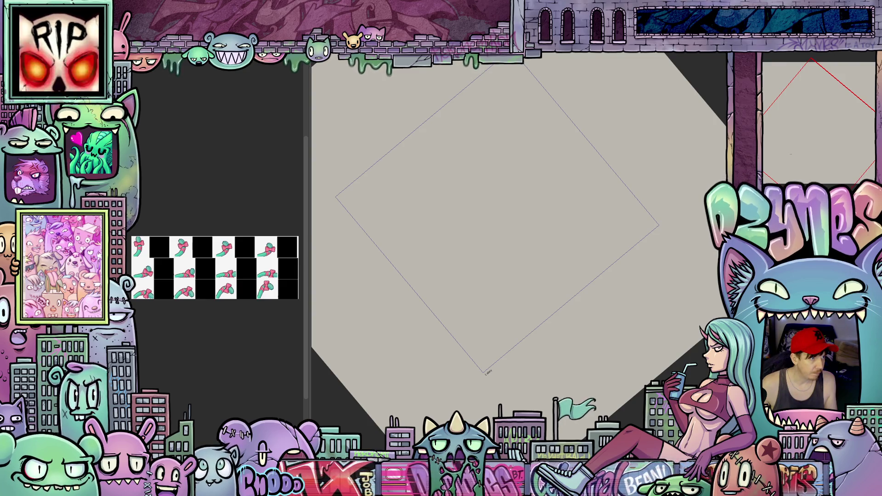
pyautogui.moveTo(474, 393); pyautogui.dragTo(632, 213)
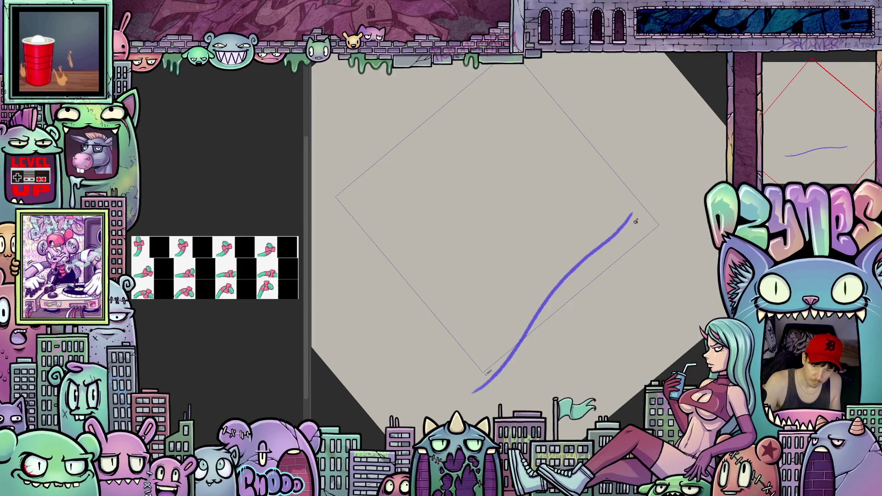
pyautogui.moveTo(636, 222)
pyautogui.mouseDown()
pyautogui.moveTo(544, 277)
pyautogui.moveTo(472, 393)
pyautogui.mouseUp()
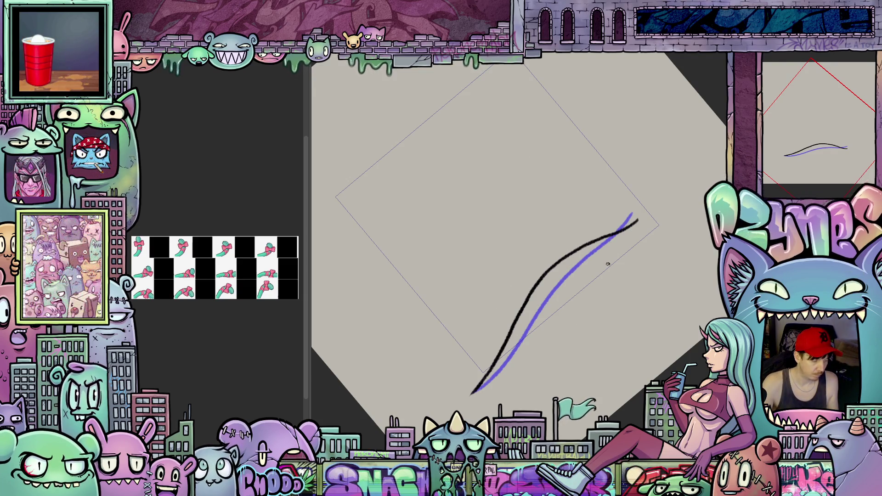
pyautogui.hotkey('ctrl', 'z')
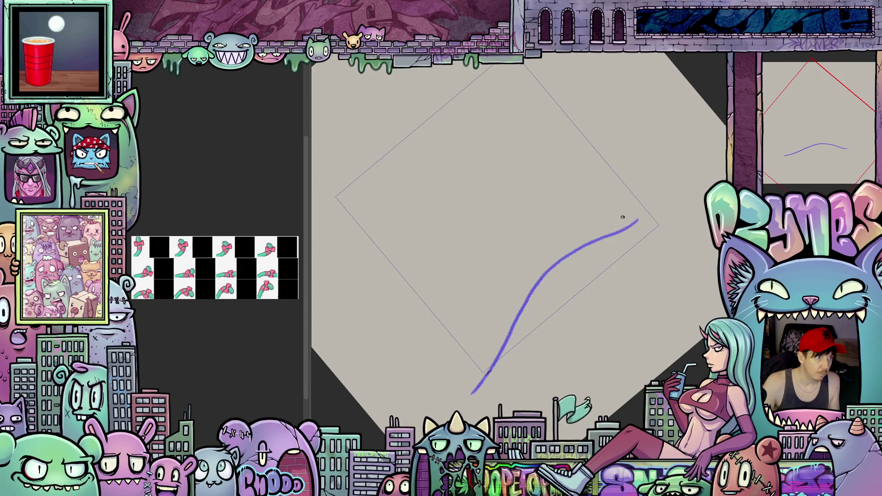
pyautogui.moveTo(639, 220)
pyautogui.mouseDown()
pyautogui.moveTo(563, 224)
pyautogui.moveTo(529, 254)
pyautogui.moveTo(498, 302)
pyautogui.moveTo(472, 393)
pyautogui.mouseUp()
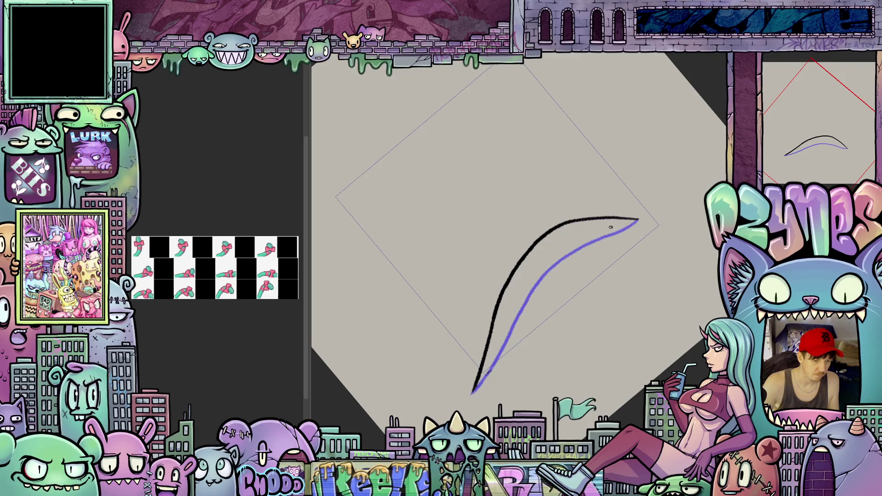
pyautogui.hotkey('ctrl', 'z')
pyautogui.moveTo(594, 194)
pyautogui.mouseDown()
pyautogui.moveTo(544, 198)
pyautogui.moveTo(514, 233)
pyautogui.moveTo(473, 392)
pyautogui.mouseUp()
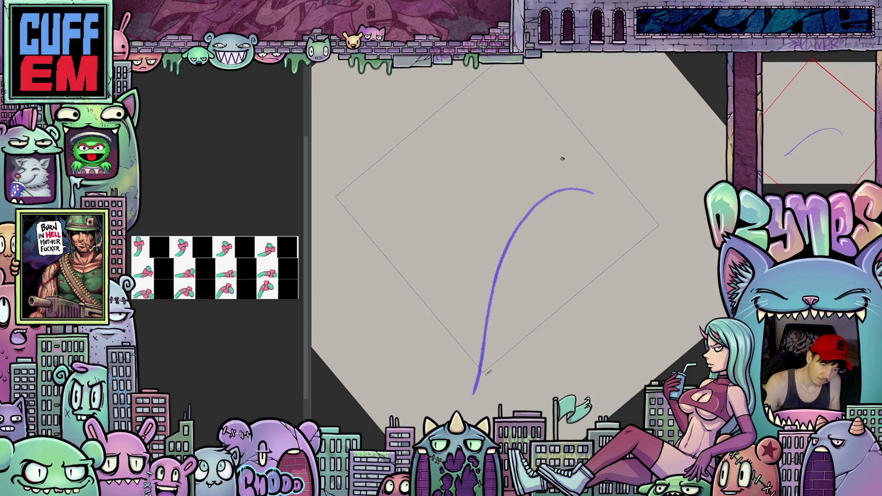
pyautogui.moveTo(570, 155)
pyautogui.mouseDown()
pyautogui.moveTo(529, 155)
pyautogui.moveTo(485, 215)
pyautogui.moveTo(470, 406)
pyautogui.mouseUp()
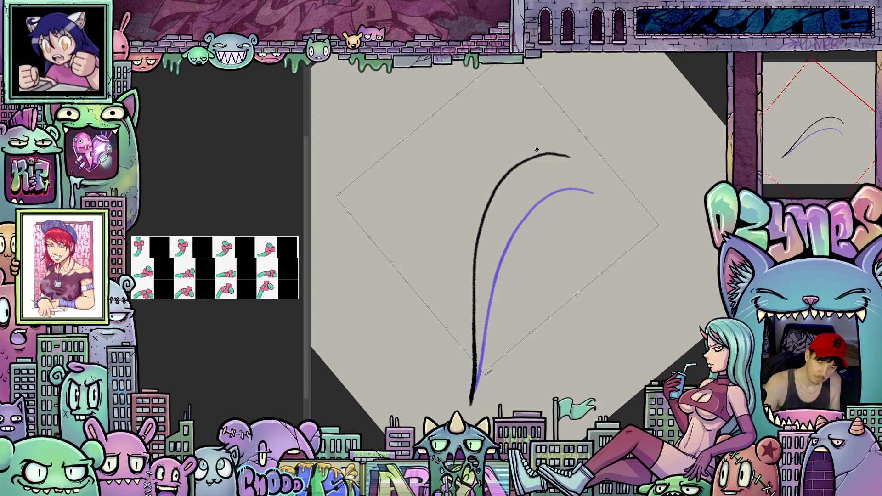
# On a new frame, draw the long rising black line with its curled top.
pyautogui.press('.')
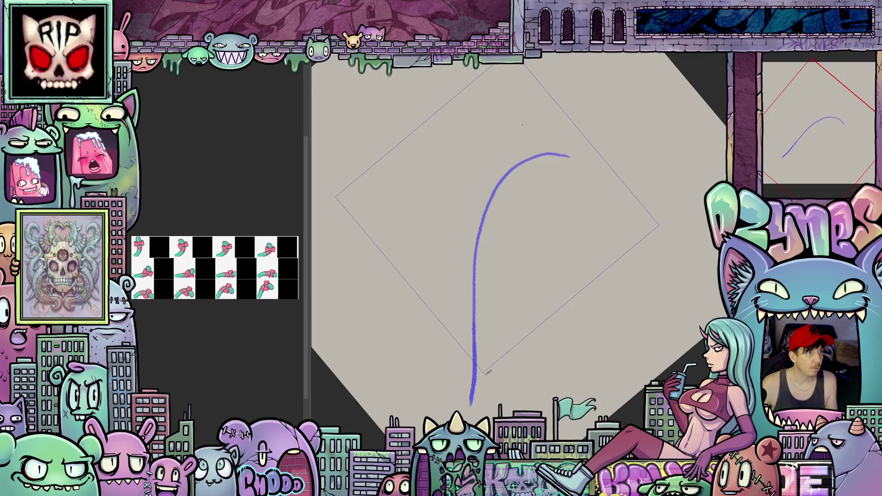
pyautogui.hotkey('ctrl', 'z')
pyautogui.moveTo(407, 151)
pyautogui.mouseDown()
pyautogui.moveTo(481, 389)
pyautogui.moveTo(570, 156)
pyautogui.mouseUp()
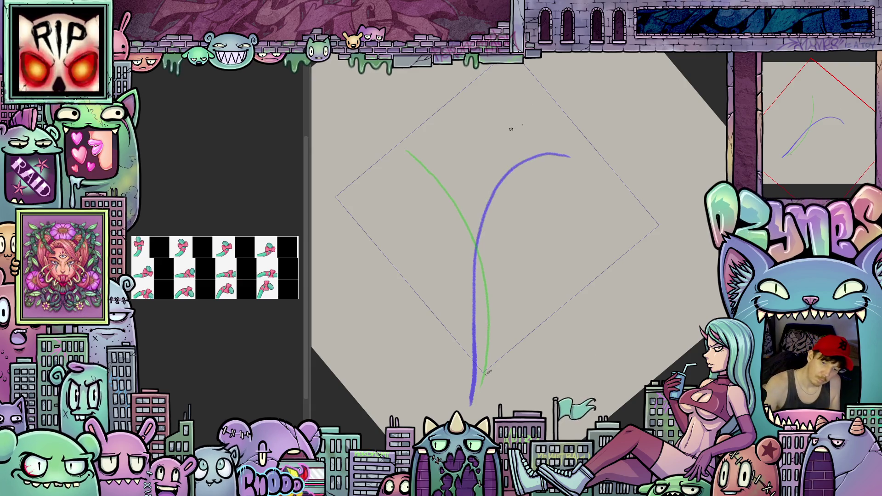
pyautogui.moveTo(514, 121)
pyautogui.mouseDown()
pyautogui.moveTo(482, 155)
pyautogui.moveTo(472, 196)
pyautogui.moveTo(481, 357)
pyautogui.moveTo(472, 405)
pyautogui.mouseUp()
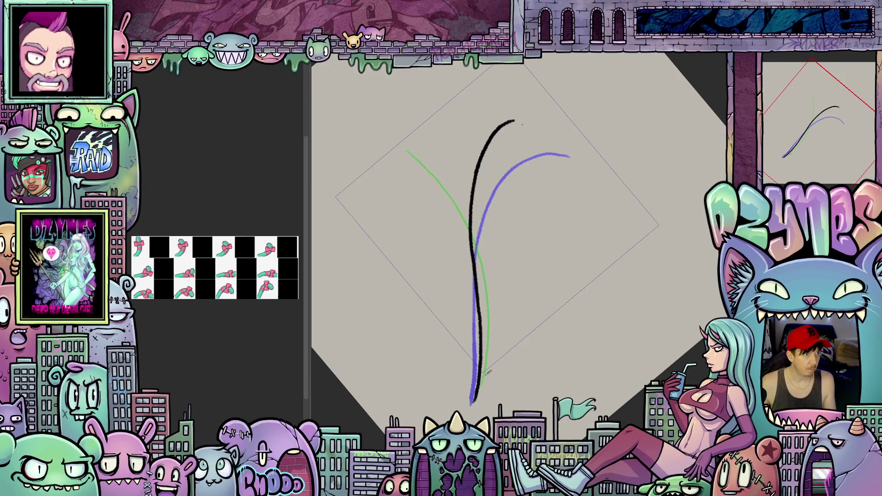
# Step back and forth between frames to compare the poses.
pyautogui.press('Left')
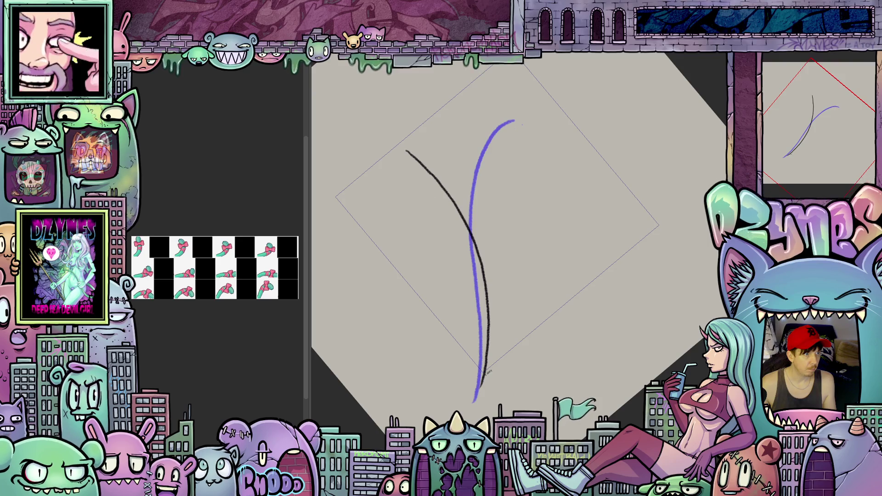
pyautogui.press('Right')
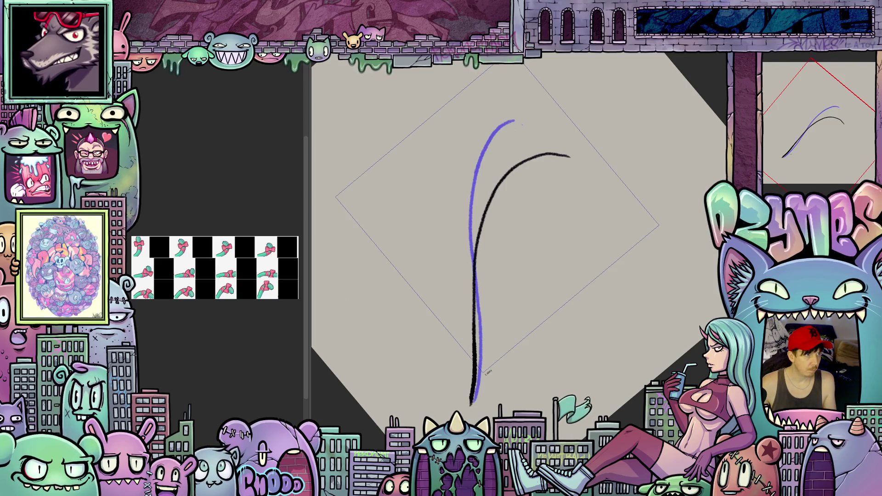
pyautogui.press('Left')
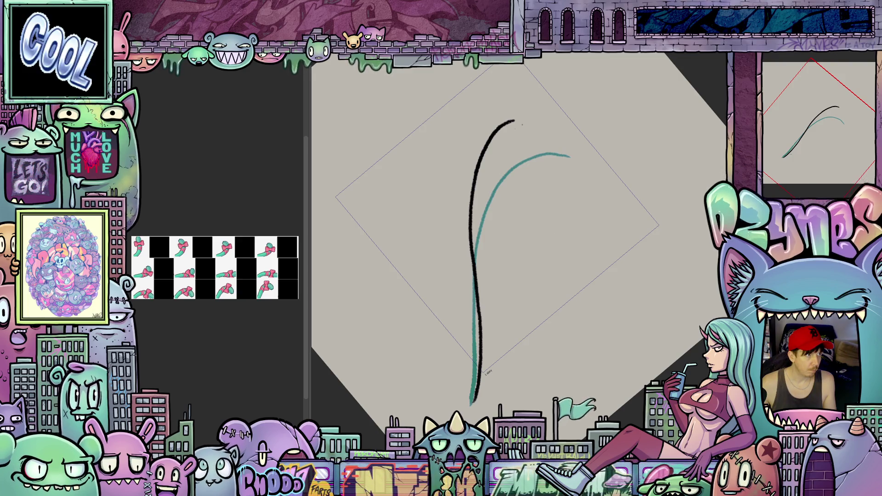
pyautogui.press('Left')
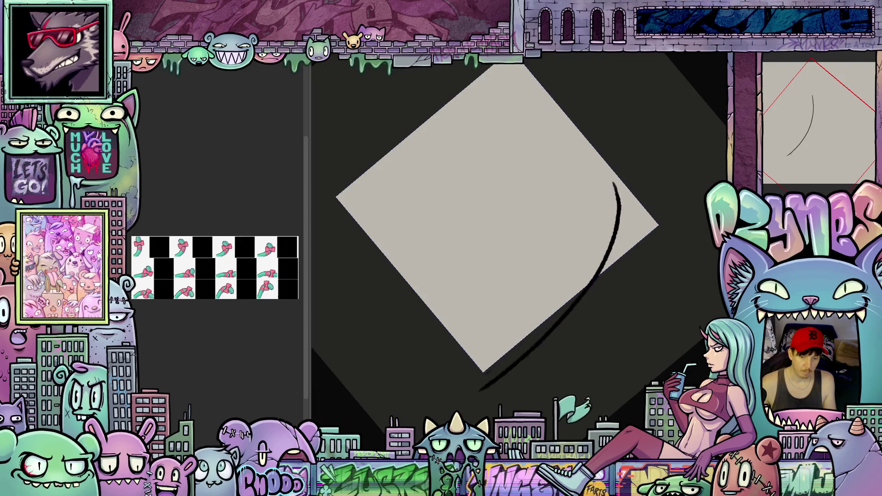
# Reset the canvas rotation to upright, recentre it, and play the animation.
pyautogui.moveTo(648, 202)
pyautogui.mouseDown()
pyautogui.moveTo(645, 175)
pyautogui.moveTo(660, 204)
pyautogui.moveTo(634, 202)
pyautogui.mouseUp()
pyautogui.scroll(-3, 645, 175)
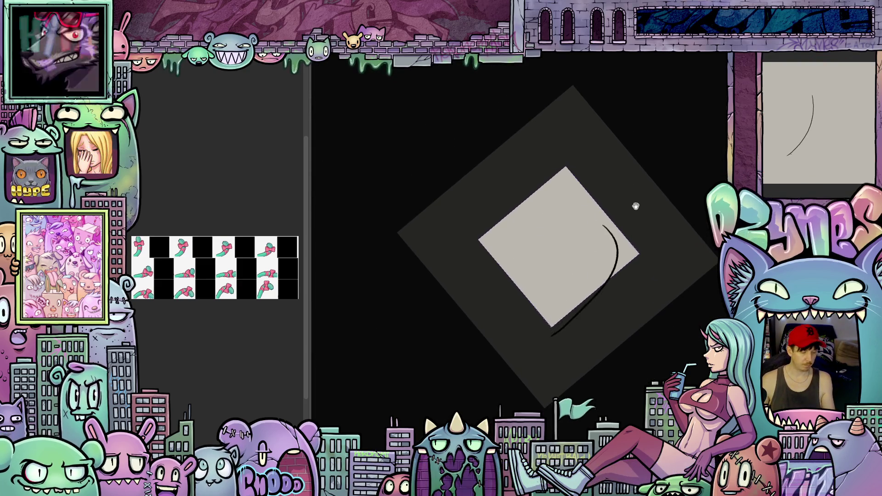
pyautogui.press('space')
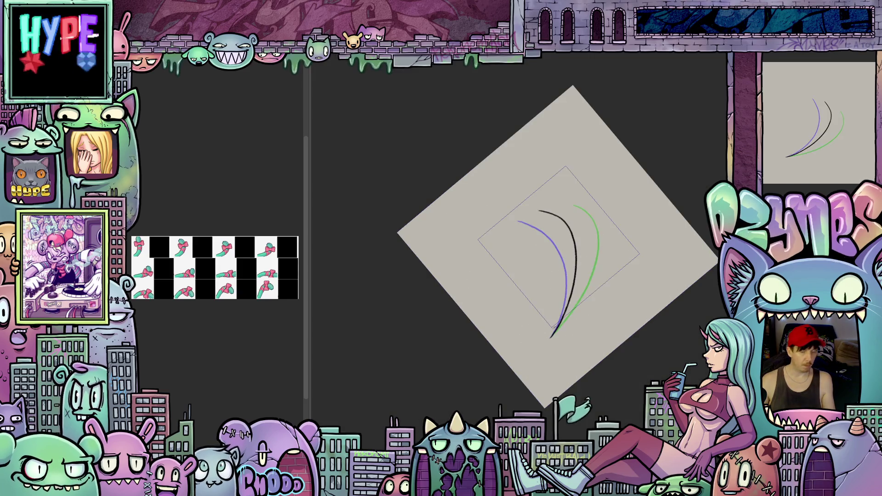
pyautogui.press('5')
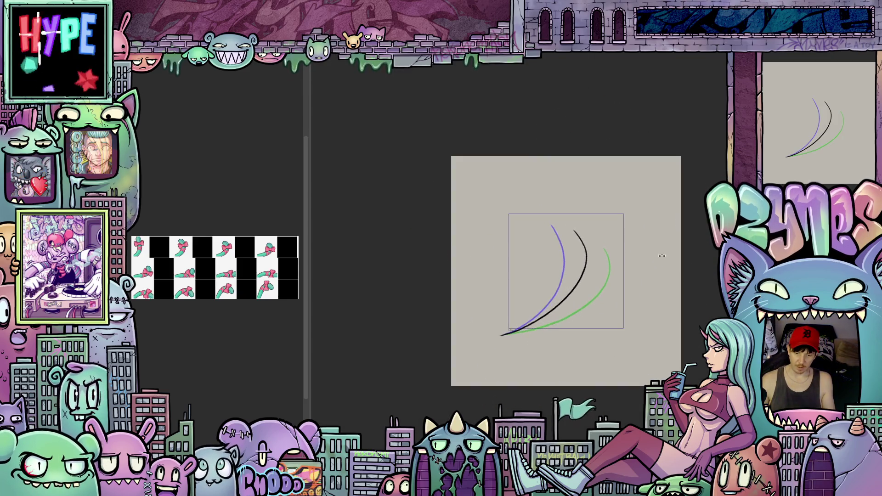
pyautogui.moveTo(383, 139); pyautogui.dragTo(338, 121)
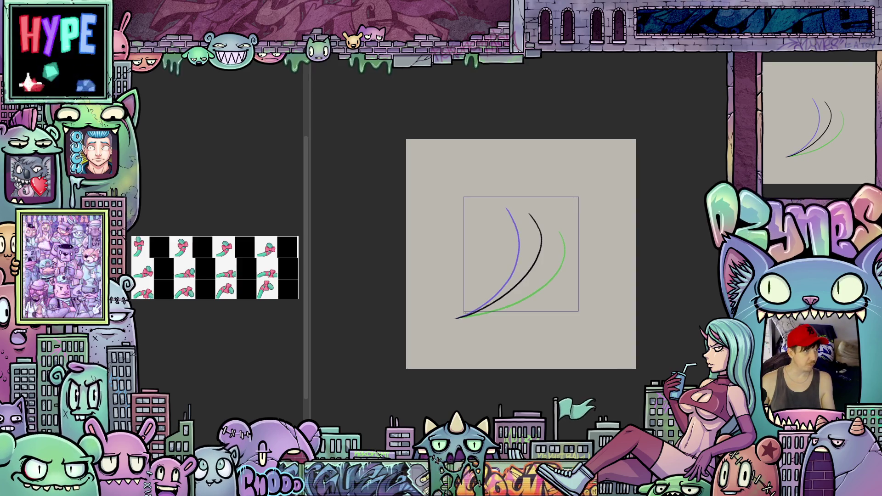
pyautogui.press('space')
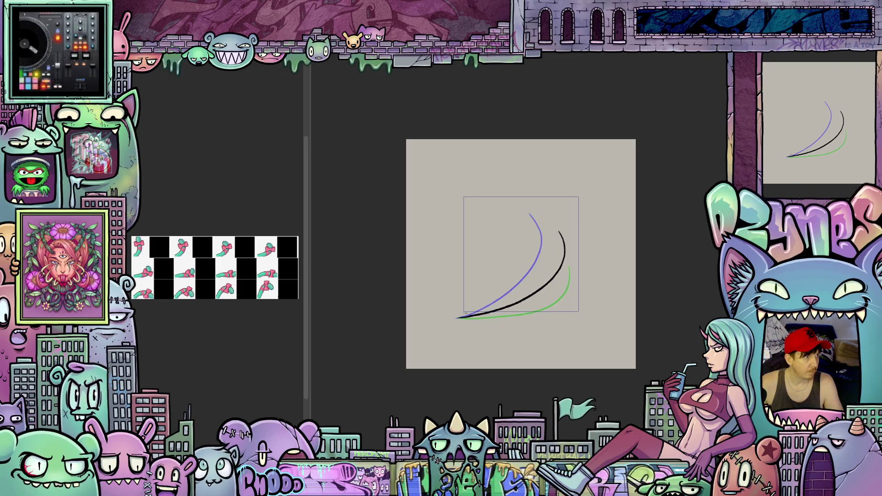
# Hide the onion skins and step forward two frames to the upright-curve frame.
pyautogui.hotkey('ctrl', 'z')
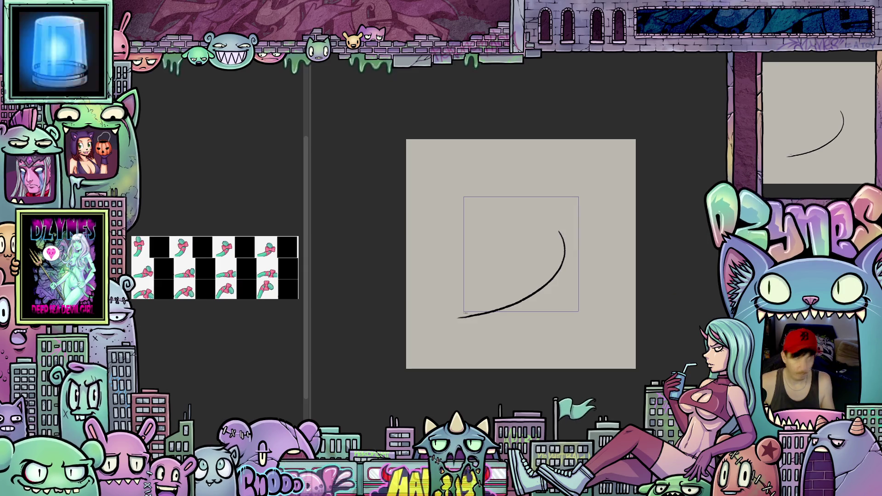
pyautogui.press('.')
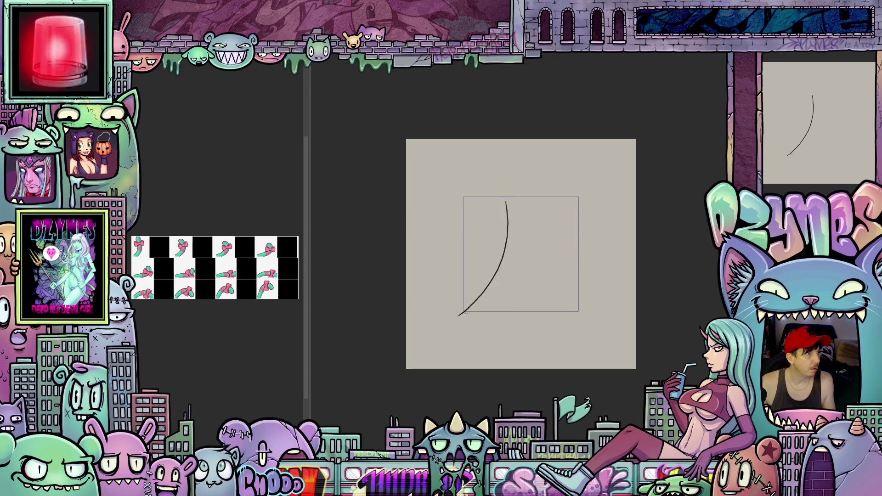
pyautogui.press('.')
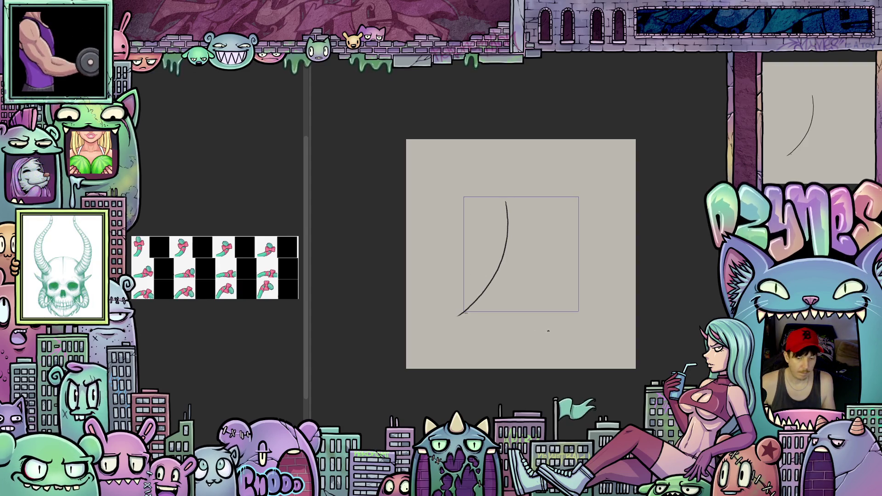
# Zoom in, move to the next frame, and rotate the canvas for drawing.
pyautogui.scroll(3, 508, 243)
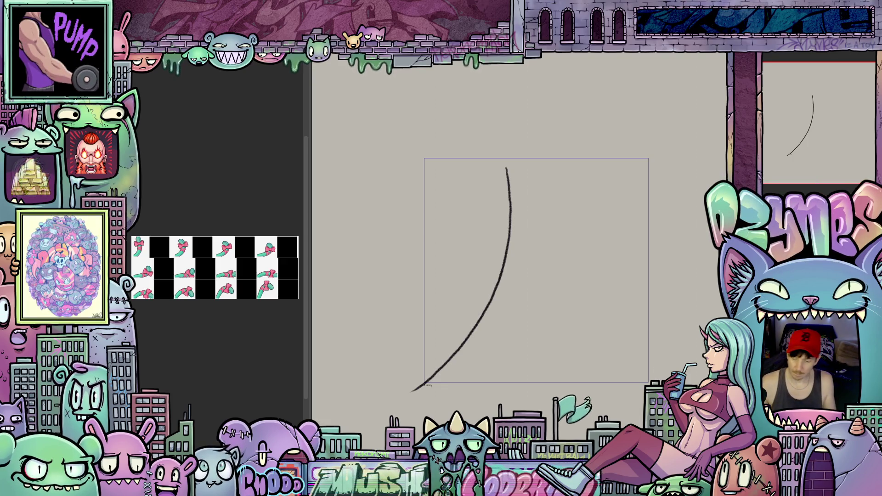
pyautogui.moveTo(510, 184); pyautogui.dragTo(411, 396)
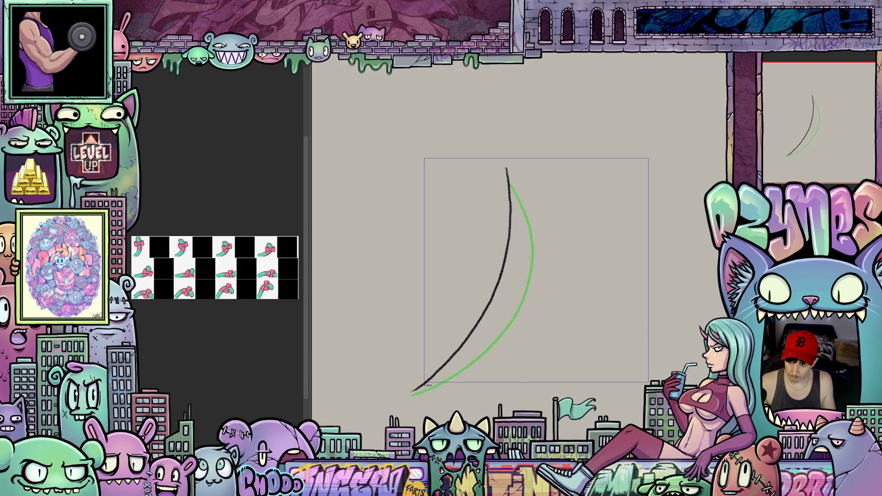
pyautogui.press('Right')
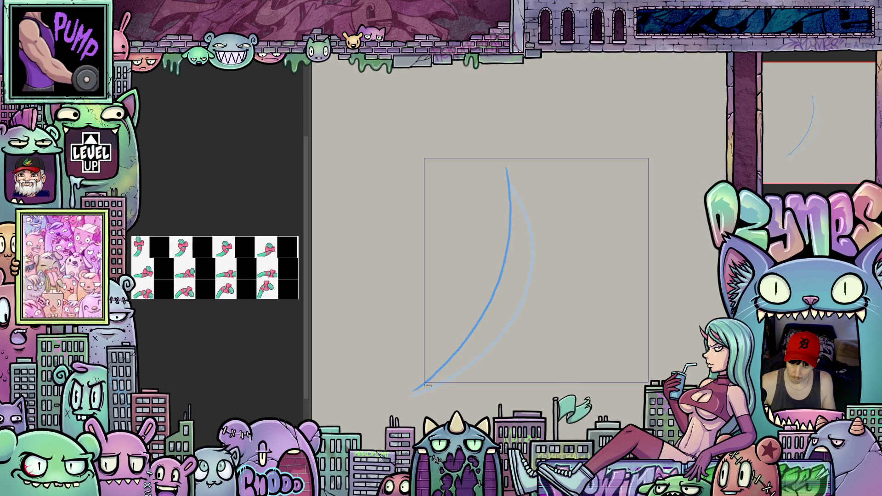
pyautogui.scroll(1, 471, 274)
pyautogui.moveTo(492, 268); pyautogui.dragTo(608, 325)
# Outline the blue guide curve in black down its left side, over the tip, and down the right.
pyautogui.moveTo(499, 166)
pyautogui.mouseDown()
pyautogui.moveTo(487, 180)
pyautogui.moveTo(488, 226)
pyautogui.mouseUp()
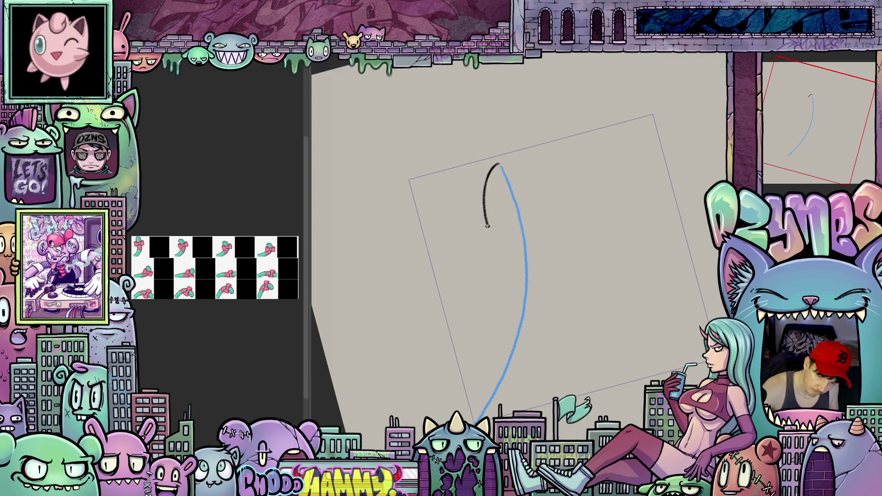
pyautogui.moveTo(495, 260); pyautogui.dragTo(489, 353)
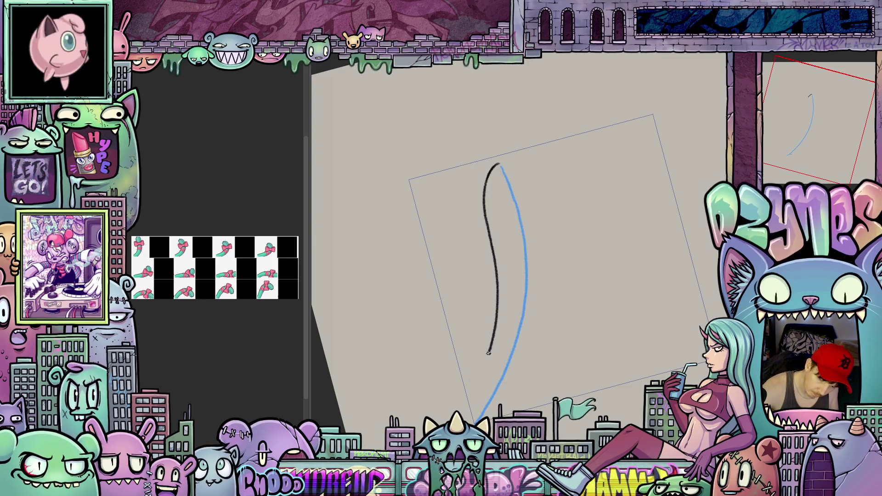
pyautogui.moveTo(473, 388); pyautogui.dragTo(465, 399)
pyautogui.moveTo(499, 164)
pyautogui.mouseDown()
pyautogui.moveTo(524, 164)
pyautogui.moveTo(539, 186)
pyautogui.mouseUp()
pyautogui.moveTo(552, 260); pyautogui.dragTo(545, 337)
# Close the first tail outline at its base and move to the next frame.
pyautogui.moveTo(528, 387)
pyautogui.mouseDown()
pyautogui.moveTo(512, 414)
pyautogui.moveTo(532, 323)
pyautogui.moveTo(520, 331)
pyautogui.moveTo(529, 358)
pyautogui.mouseUp()
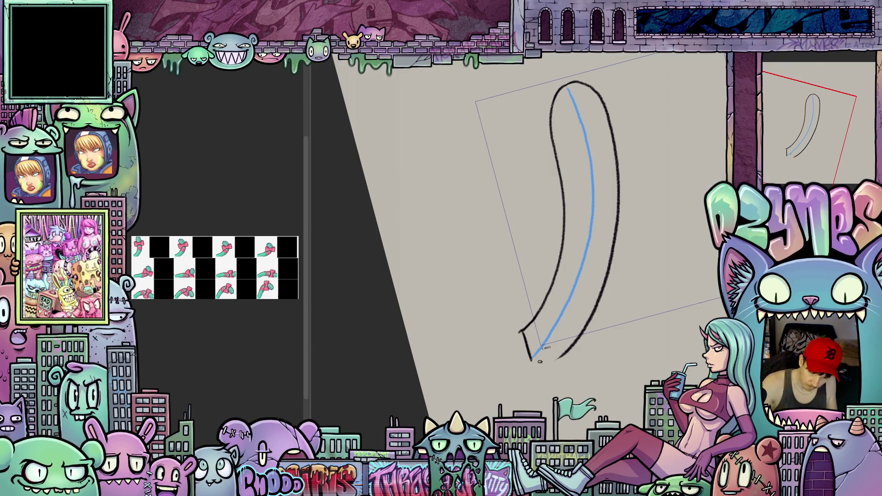
pyautogui.moveTo(600, 360); pyautogui.dragTo(531, 403)
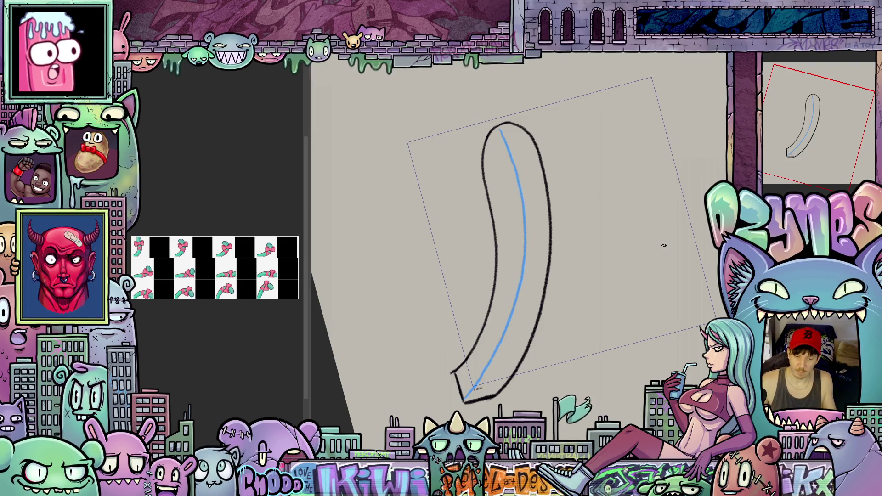
pyautogui.hotkey('ctrl', 'z')
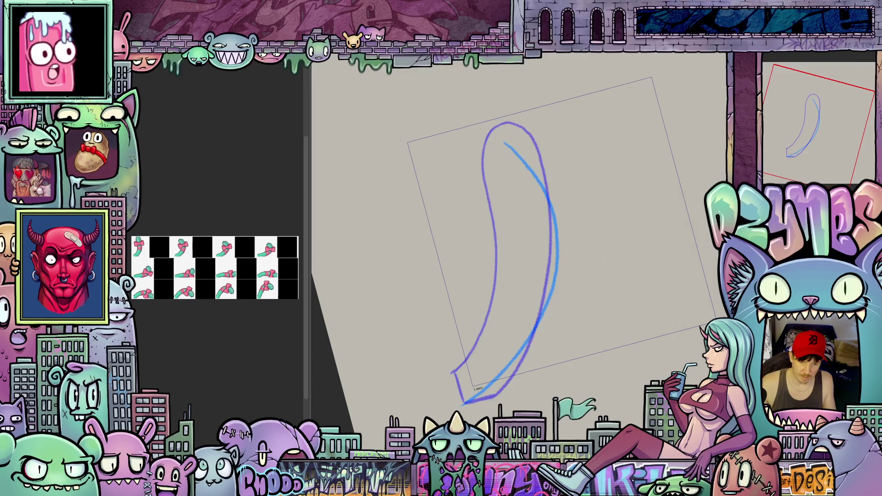
# Ink the second tail's inner side and redraw its tip, undoing poor strokes.
pyautogui.moveTo(682, 308)
pyautogui.mouseDown()
pyautogui.moveTo(565, 147)
pyautogui.moveTo(550, 155)
pyautogui.moveTo(549, 210)
pyautogui.mouseUp()
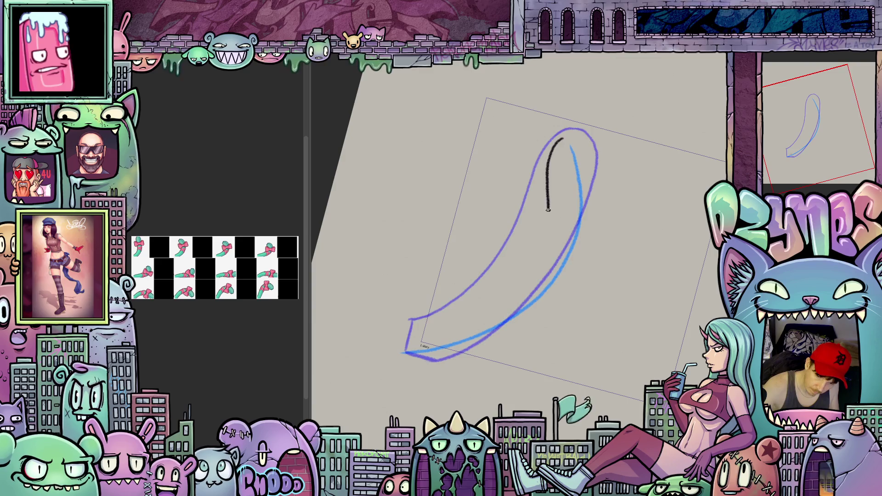
pyautogui.moveTo(537, 262); pyautogui.dragTo(451, 316)
pyautogui.press('5')
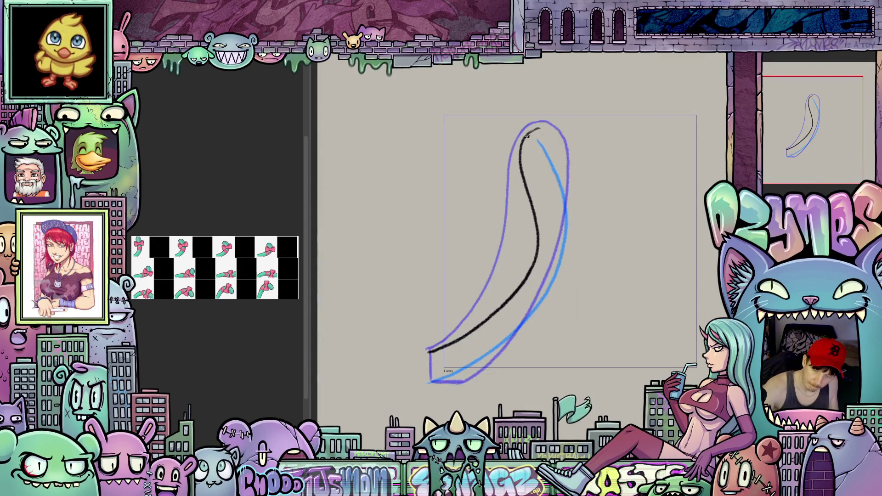
pyautogui.moveTo(536, 129)
pyautogui.mouseDown()
pyautogui.moveTo(559, 133)
pyautogui.moveTo(593, 189)
pyautogui.moveTo(592, 266)
pyautogui.mouseUp()
pyautogui.moveTo(534, 348); pyautogui.dragTo(468, 385)
pyautogui.moveTo(565, 360)
pyautogui.mouseDown()
pyautogui.moveTo(488, 415)
pyautogui.moveTo(578, 391)
pyautogui.mouseUp()
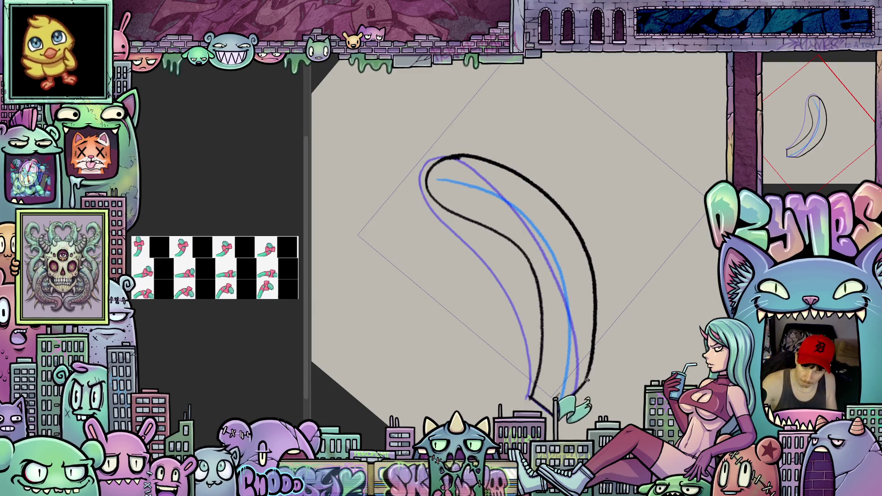
pyautogui.press('5')
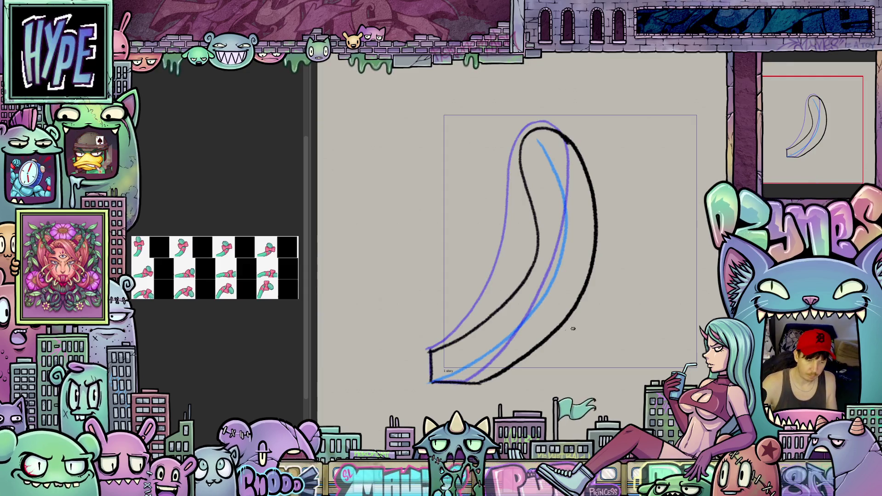
pyautogui.hotkey('ctrl', 'z')
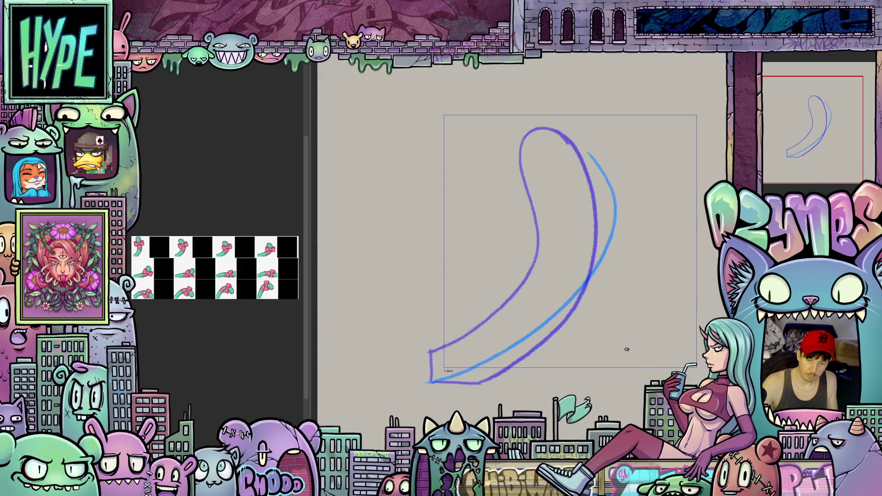
pyautogui.moveTo(558, 184)
pyautogui.mouseDown()
pyautogui.moveTo(541, 207)
pyautogui.moveTo(552, 251)
pyautogui.mouseUp()
pyautogui.hotkey('ctrl', 'z')
pyautogui.moveTo(564, 178)
pyautogui.mouseDown()
pyautogui.moveTo(548, 191)
pyautogui.moveTo(546, 275)
pyautogui.moveTo(524, 312)
pyautogui.mouseUp()
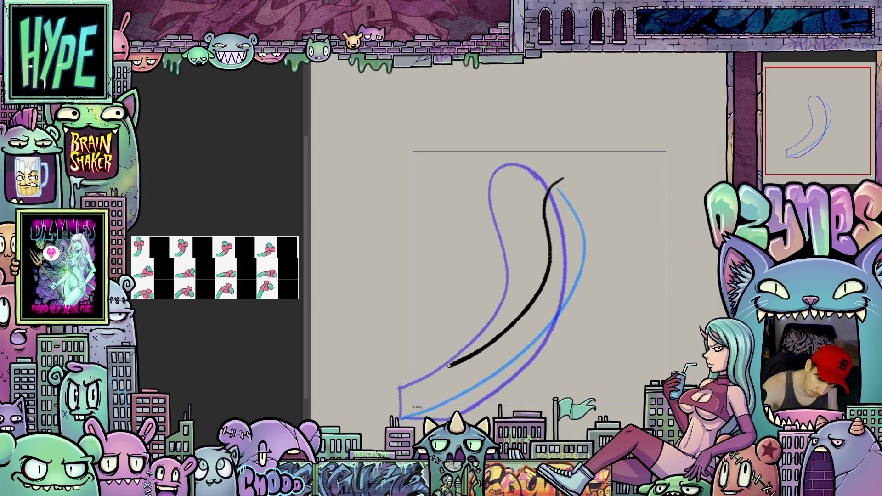
# Complete the tube outline over the tip, down the right side, and along the base.
pyautogui.moveTo(450, 366); pyautogui.dragTo(403, 386)
pyautogui.moveTo(557, 183)
pyautogui.mouseDown()
pyautogui.moveTo(596, 189)
pyautogui.moveTo(609, 220)
pyautogui.mouseUp()
pyautogui.moveTo(598, 297); pyautogui.dragTo(554, 361)
pyautogui.moveTo(521, 387); pyautogui.dragTo(454, 418)
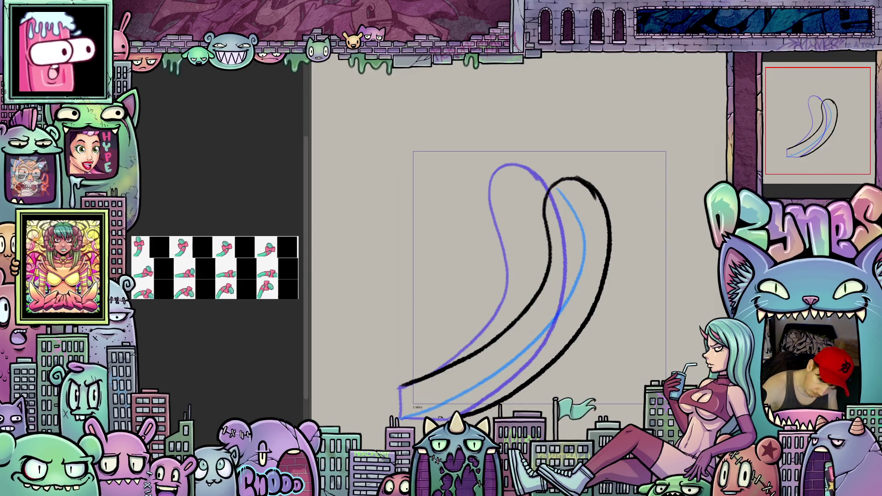
# Recentre the view on the tail and play the animation to review both frames.
pyautogui.moveTo(645, 399)
pyautogui.mouseDown()
pyautogui.moveTo(662, 321)
pyautogui.moveTo(644, 420)
pyautogui.mouseUp()
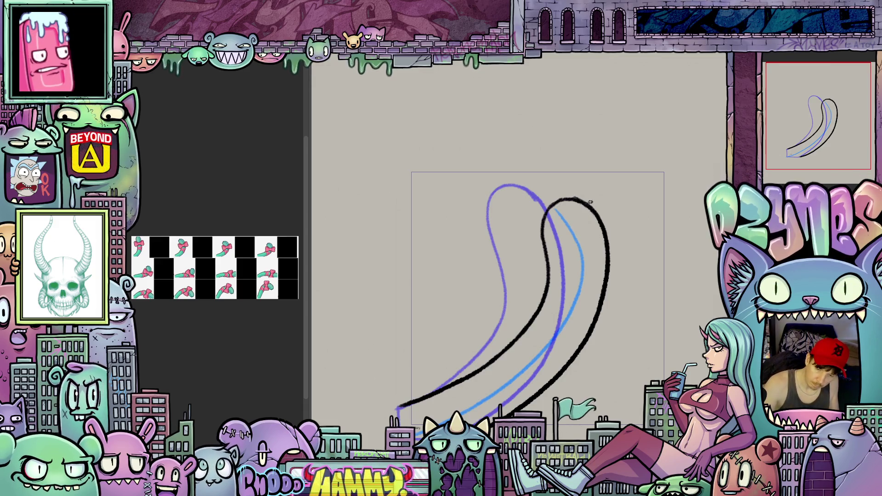
pyautogui.moveTo(659, 299)
pyautogui.mouseDown()
pyautogui.moveTo(643, 190)
pyautogui.moveTo(643, 239)
pyautogui.moveTo(585, 391)
pyautogui.moveTo(581, 348)
pyautogui.moveTo(464, 348)
pyautogui.mouseUp()
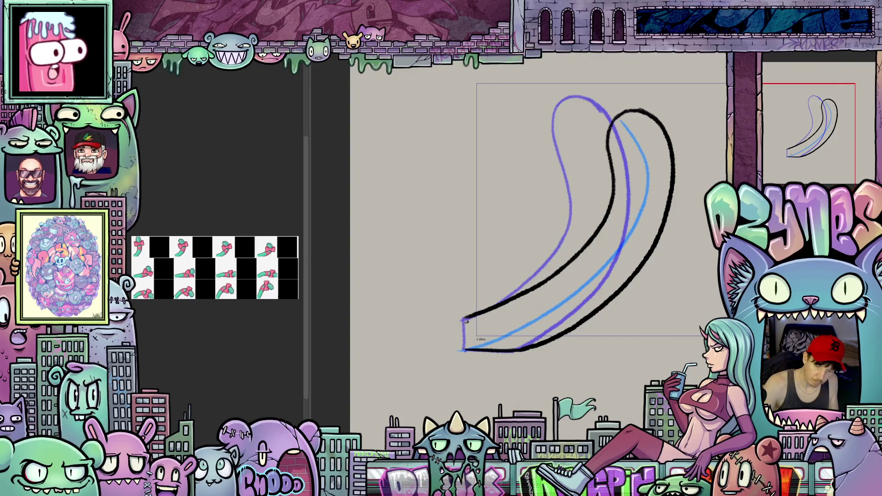
pyautogui.moveTo(635, 325); pyautogui.dragTo(626, 354)
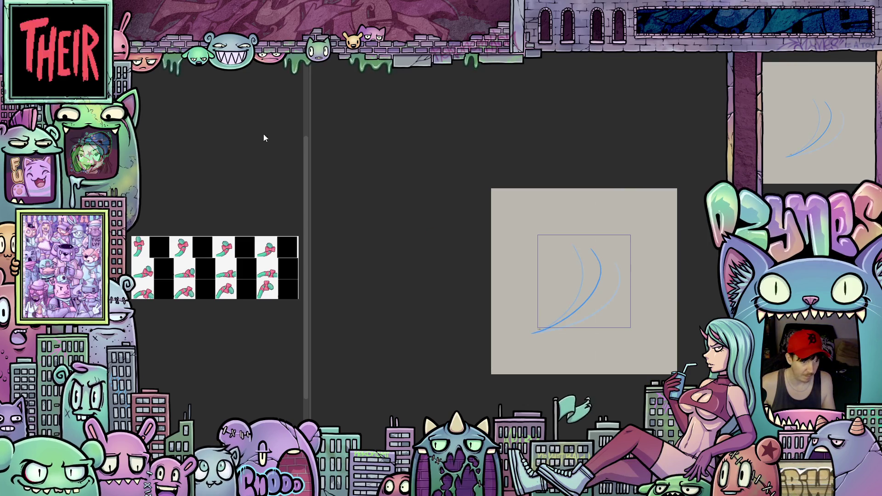
pyautogui.press('space')
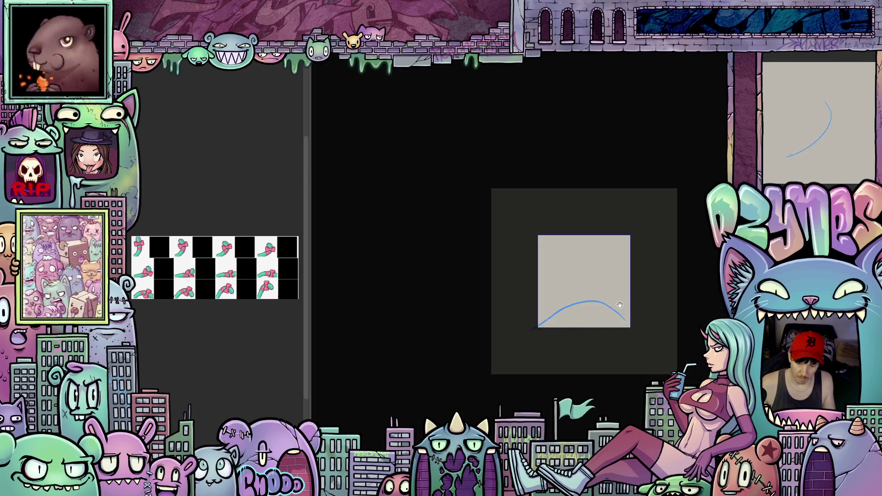
pyautogui.scroll(-5, 671, 317)
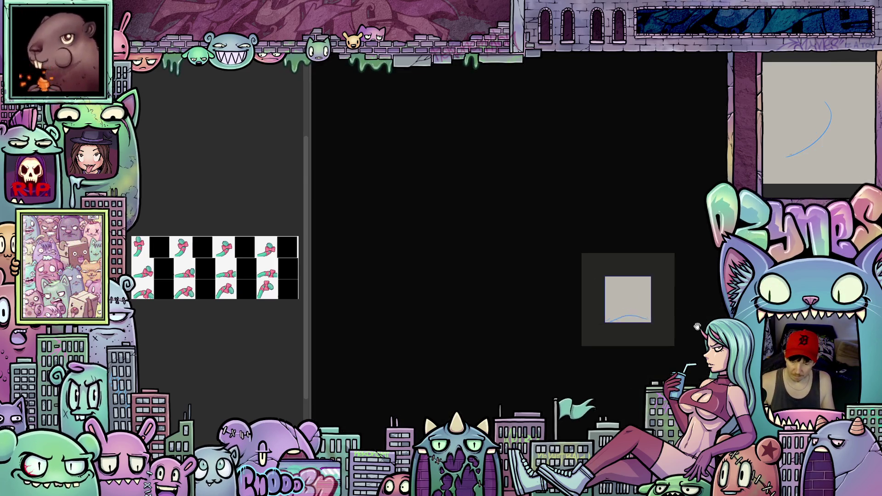
# Pan the canvas back to centre and scroll the view in on the tail.
pyautogui.moveTo(703, 338); pyautogui.dragTo(627, 347)
pyautogui.scroll(1, 627, 347)
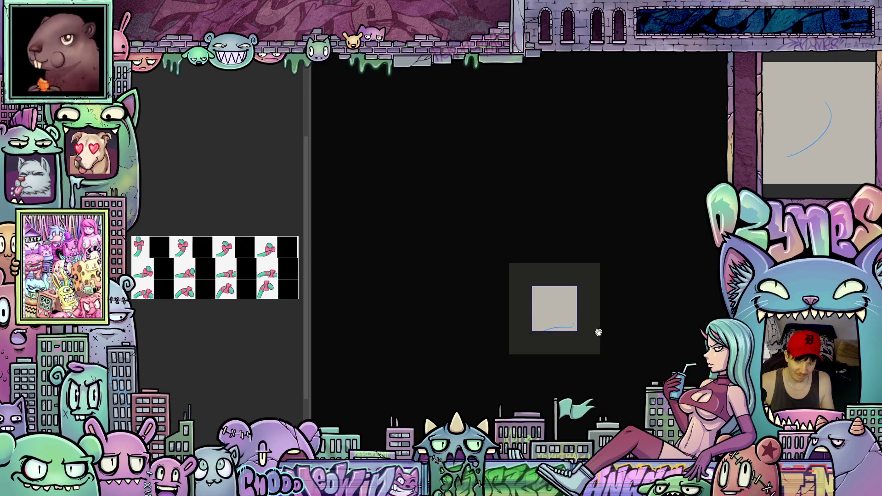
pyautogui.scroll(3, 593, 327)
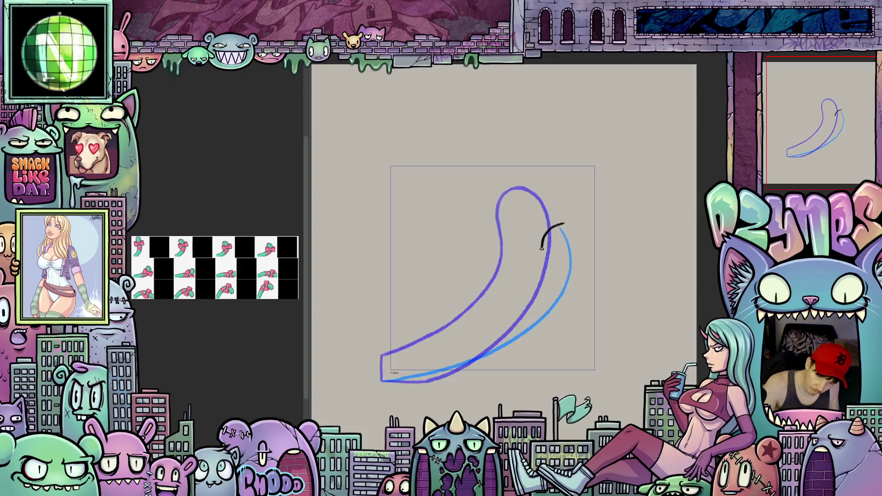
# Finish the black tube outline by lengthening the tip, extending it to the base and thickening the lower edge.
pyautogui.moveTo(559, 226); pyautogui.dragTo(574, 223)
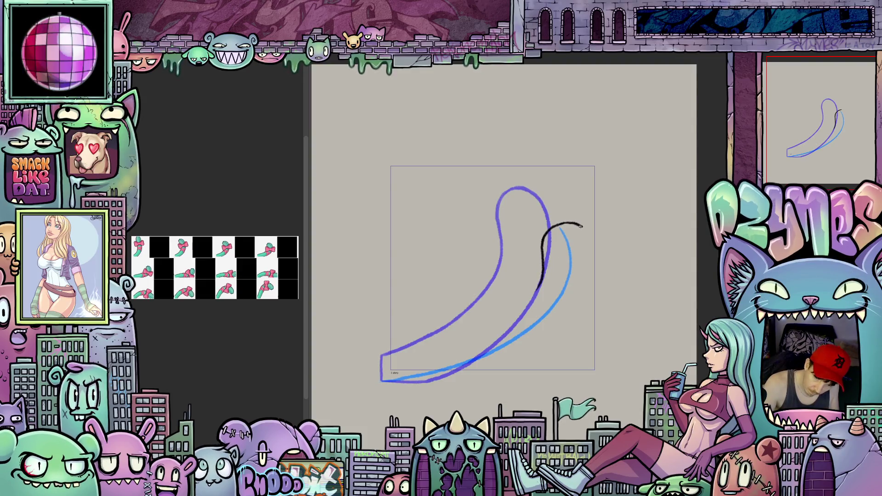
pyautogui.moveTo(552, 274)
pyautogui.mouseDown()
pyautogui.moveTo(532, 354)
pyautogui.moveTo(489, 421)
pyautogui.mouseUp()
pyautogui.moveTo(595, 287); pyautogui.dragTo(540, 289)
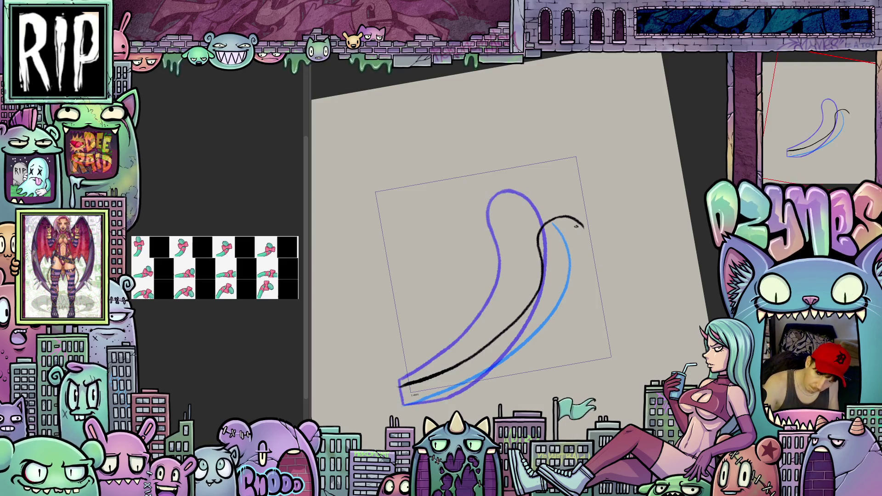
pyautogui.moveTo(583, 225); pyautogui.dragTo(593, 266)
pyautogui.moveTo(591, 298); pyautogui.dragTo(540, 362)
pyautogui.moveTo(473, 396)
pyautogui.mouseDown()
pyautogui.moveTo(551, 321)
pyautogui.moveTo(626, 409)
pyautogui.moveTo(605, 260)
pyautogui.mouseUp()
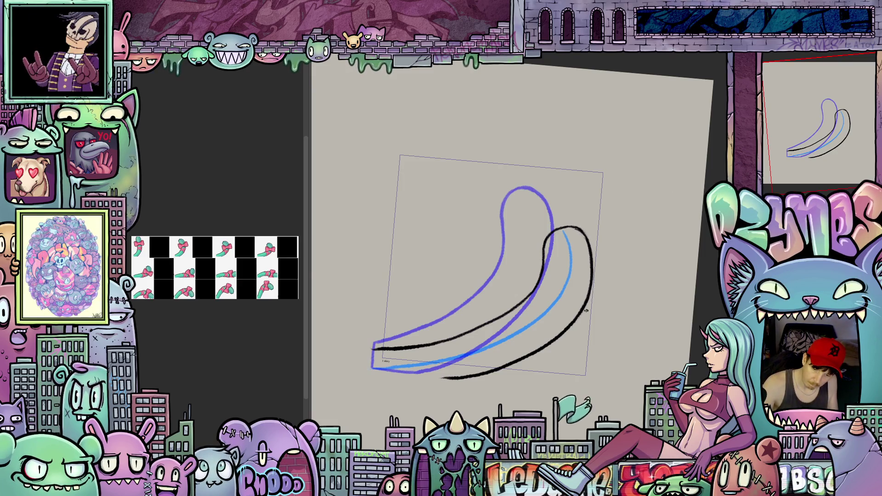
pyautogui.moveTo(586, 312)
pyautogui.mouseDown()
pyautogui.moveTo(565, 346)
pyautogui.moveTo(659, 284)
pyautogui.mouseUp()
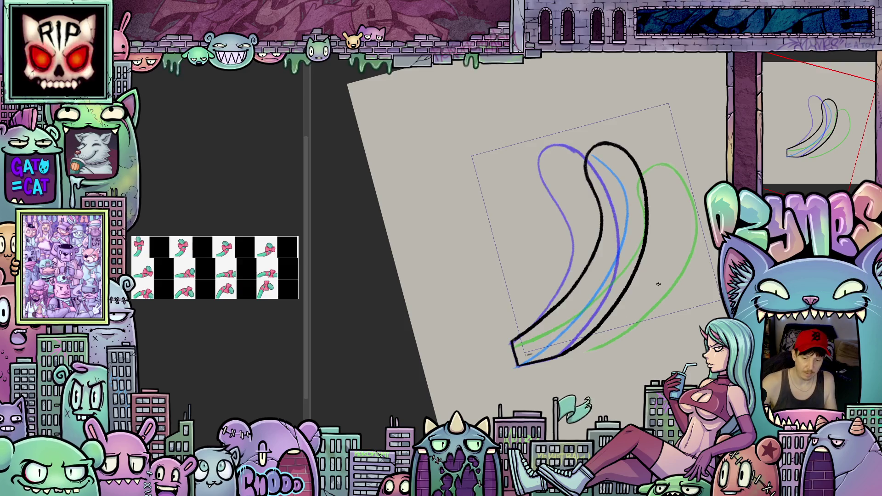
# Step to the next, empty animation frame and tilt the canvas to a comfortable drawing angle.
pyautogui.press('Right')
pyautogui.moveTo(686, 322); pyautogui.dragTo(584, 335)
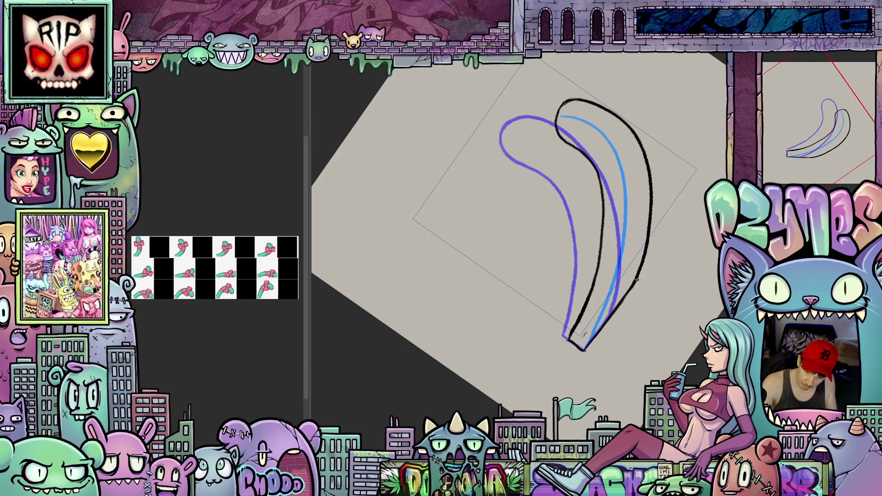
pyautogui.moveTo(691, 274); pyautogui.dragTo(701, 292)
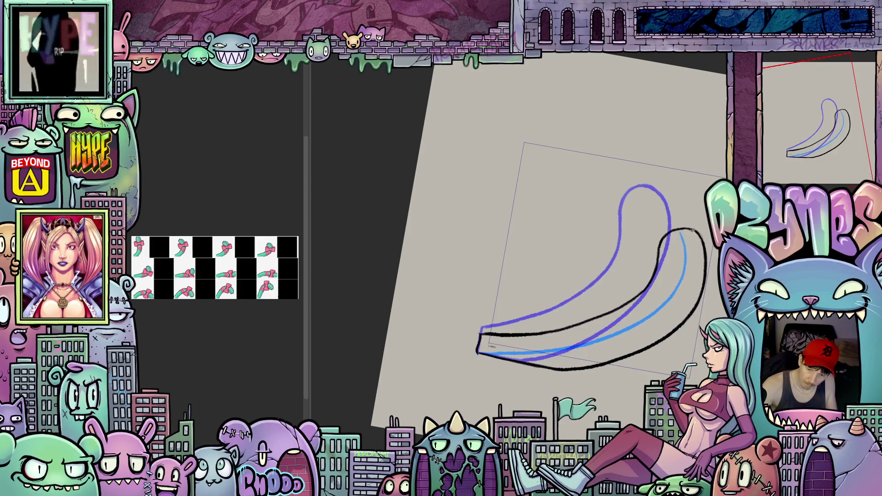
pyautogui.moveTo(707, 266); pyautogui.dragTo(603, 296)
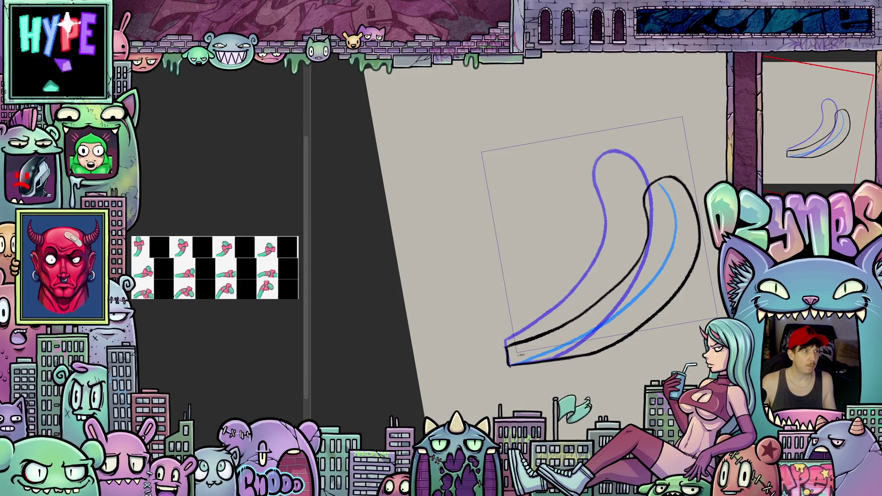
pyautogui.hotkey('ctrl', 'z')
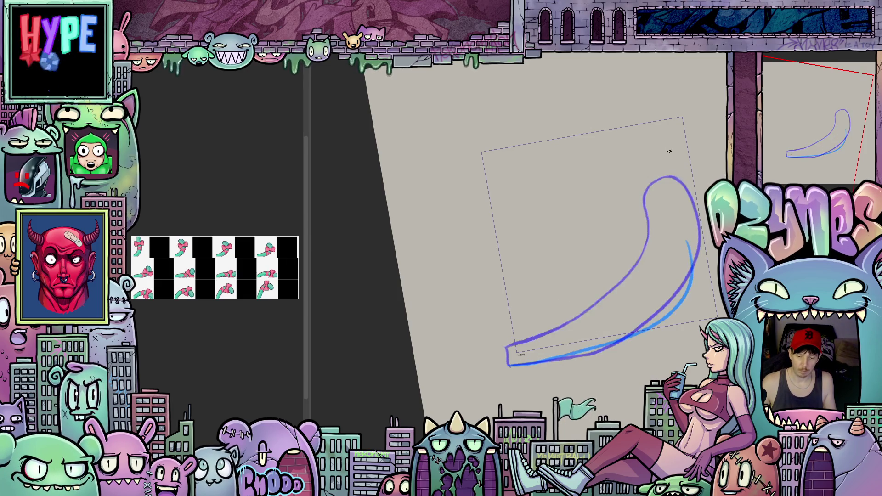
# Ink the black outline along the tail's curl, with the right and inner lines running down to the base.
pyautogui.moveTo(681, 383); pyautogui.dragTo(596, 417)
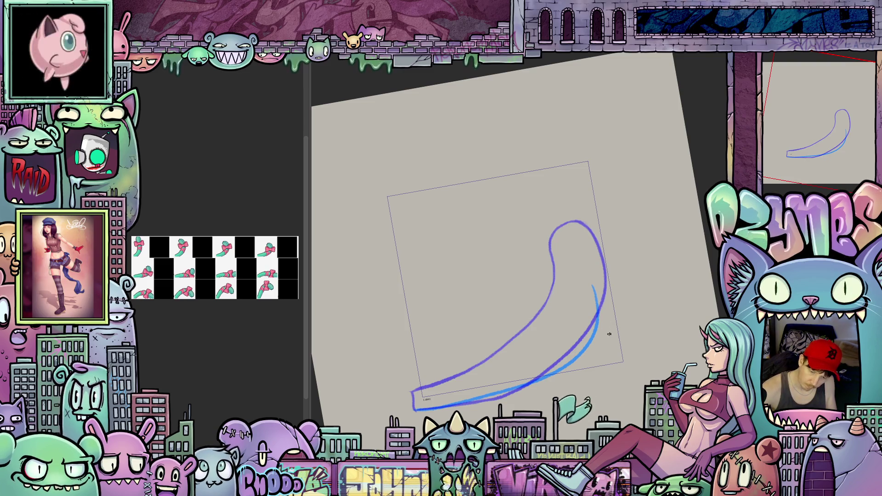
pyautogui.moveTo(604, 278)
pyautogui.mouseDown()
pyautogui.moveTo(583, 266)
pyautogui.moveTo(570, 276)
pyautogui.moveTo(570, 312)
pyautogui.mouseUp()
pyautogui.moveTo(579, 377); pyautogui.dragTo(659, 291)
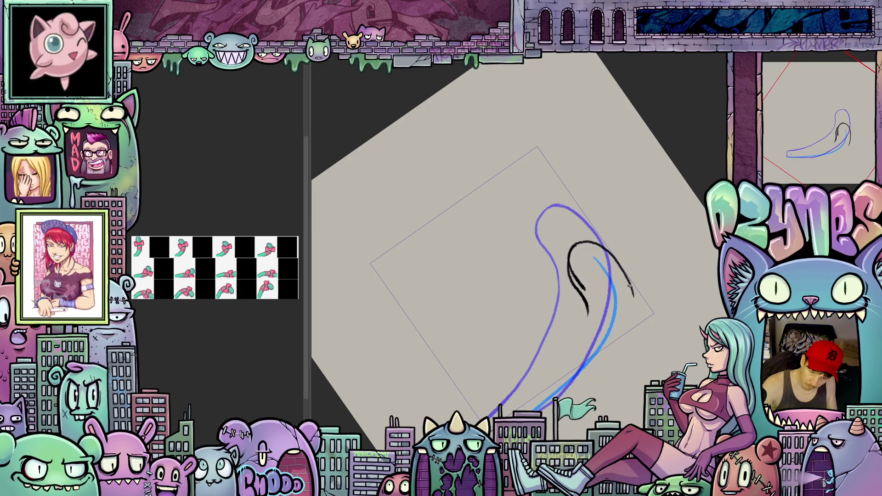
pyautogui.moveTo(633, 294); pyautogui.dragTo(631, 325)
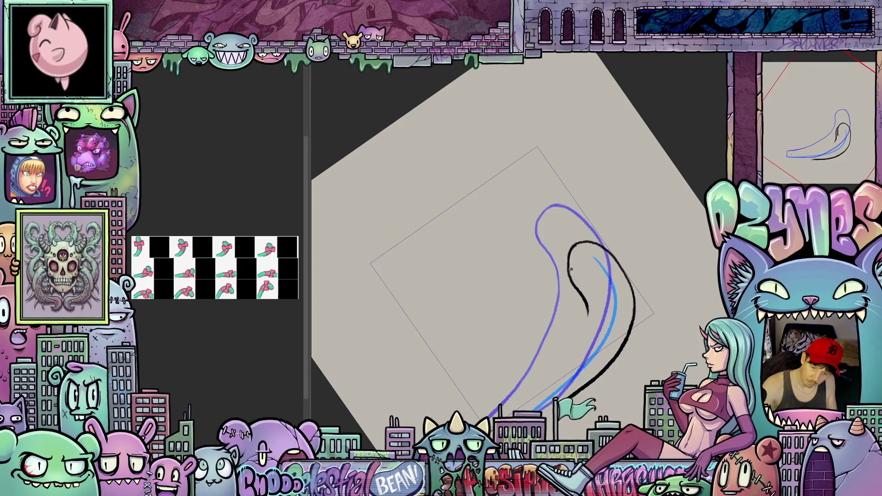
pyautogui.moveTo(644, 345)
pyautogui.mouseDown()
pyautogui.moveTo(662, 291)
pyautogui.moveTo(617, 297)
pyautogui.mouseUp()
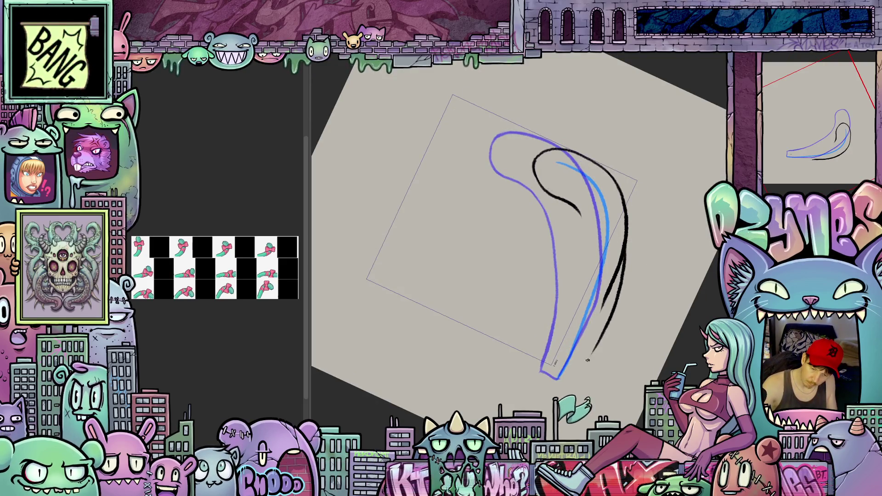
pyautogui.moveTo(575, 207)
pyautogui.mouseDown()
pyautogui.moveTo(588, 240)
pyautogui.moveTo(576, 291)
pyautogui.mouseUp()
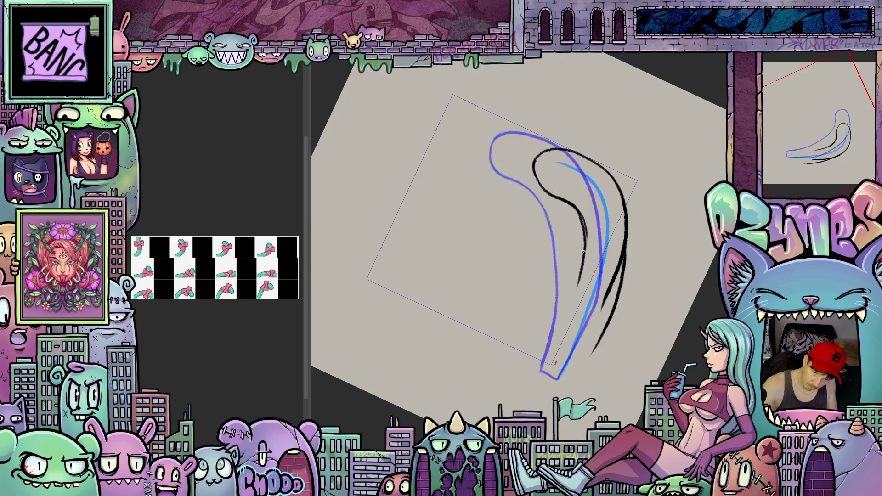
pyautogui.moveTo(582, 252); pyautogui.dragTo(557, 330)
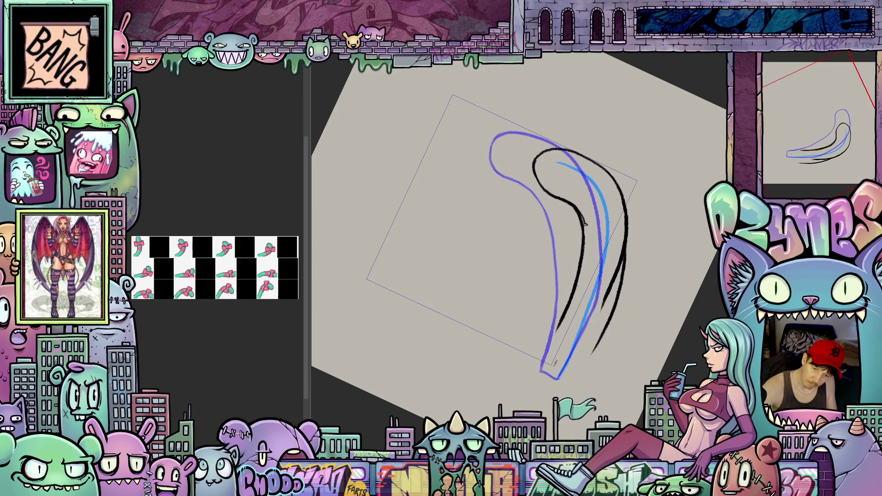
# Erase a short stray piece of the outer line, straighten the view, and flip forward through frames.
pyautogui.moveTo(578, 203); pyautogui.dragTo(566, 165)
pyautogui.moveTo(643, 340); pyautogui.dragTo(666, 308)
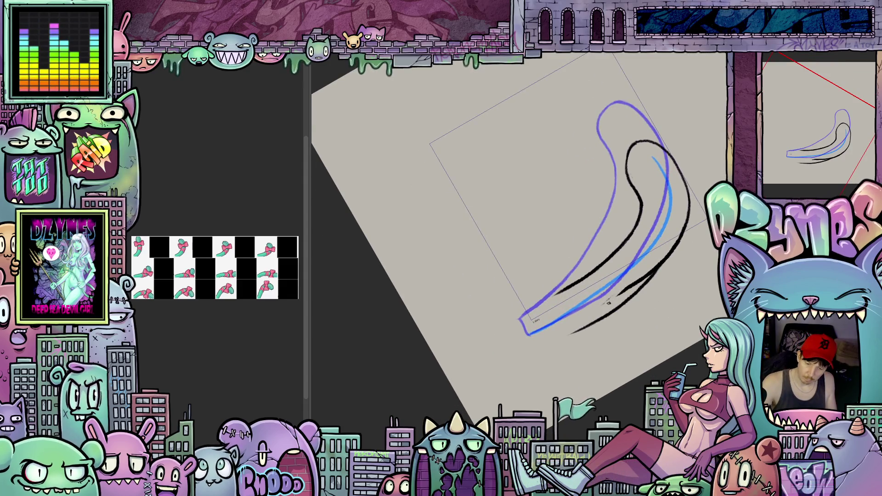
pyautogui.moveTo(661, 268)
pyautogui.mouseDown()
pyautogui.moveTo(669, 263)
pyautogui.moveTo(662, 266)
pyautogui.mouseUp()
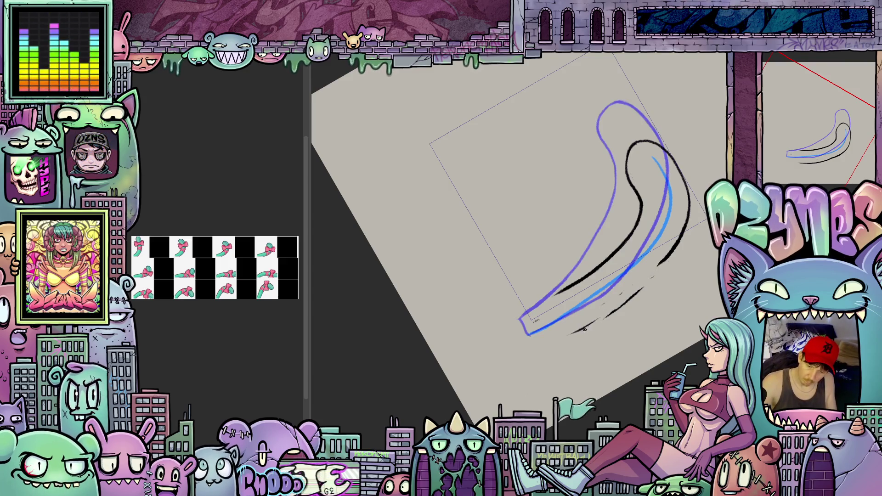
pyautogui.press('-')
pyautogui.press('-')
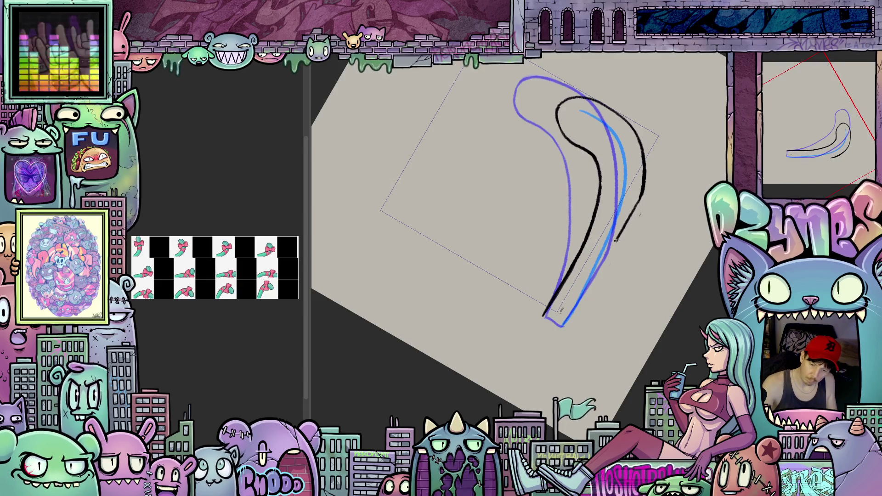
pyautogui.moveTo(566, 317)
pyautogui.mouseDown()
pyautogui.moveTo(500, 311)
pyautogui.moveTo(503, 323)
pyautogui.moveTo(444, 354)
pyautogui.mouseUp()
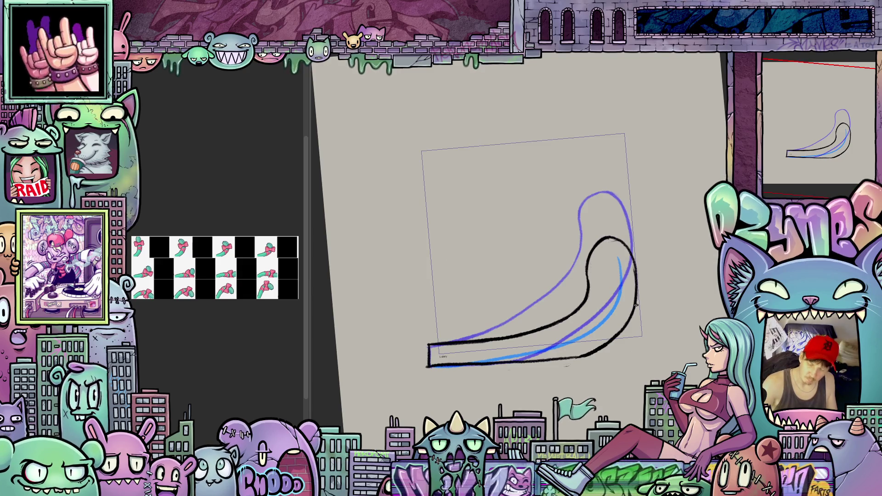
pyautogui.press('Right')
pyautogui.press('Right')
# Flip back and forth through the frames to check the motion, ending on the next empty frame.
pyautogui.press('Left')
pyautogui.press('Right')
pyautogui.press('Right')
pyautogui.press('Left')
pyautogui.press('Right')
pyautogui.press('Right')
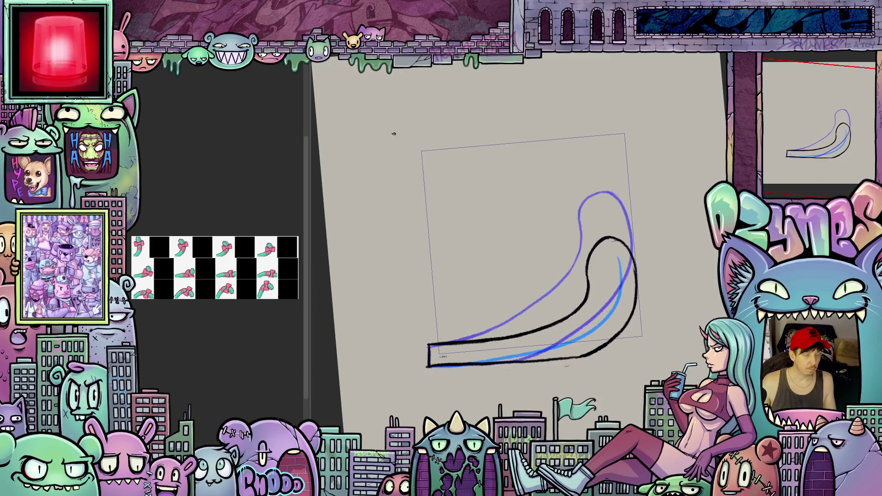
pyautogui.press('Right')
# Draw the outer edge of the black outline up into the curled tip.
pyautogui.moveTo(656, 345); pyautogui.dragTo(649, 283)
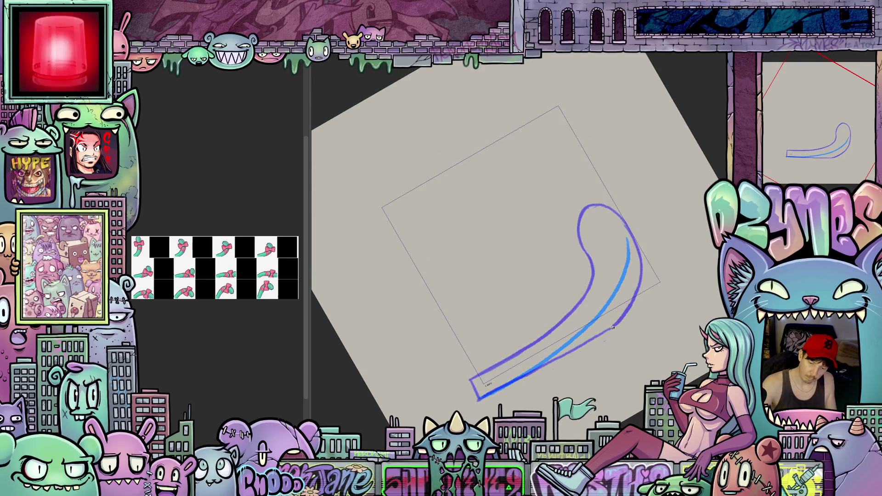
pyautogui.moveTo(618, 321); pyautogui.dragTo(636, 297)
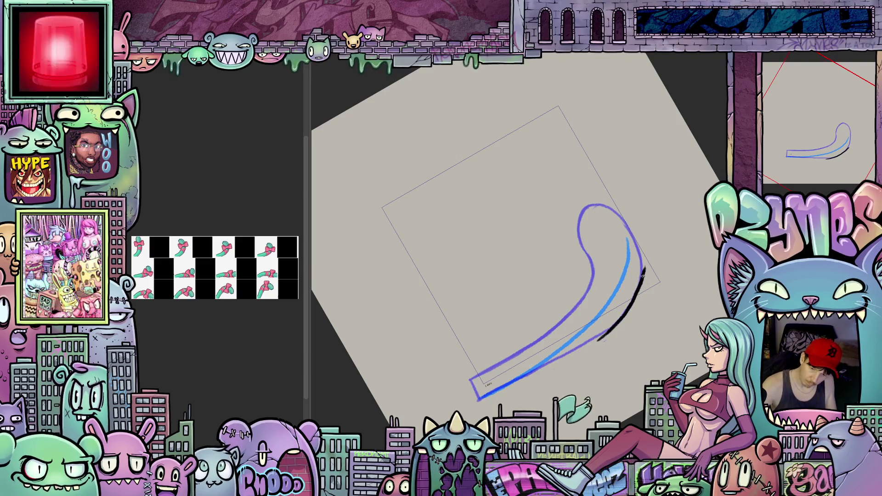
pyautogui.moveTo(624, 216)
pyautogui.mouseDown()
pyautogui.moveTo(599, 215)
pyautogui.moveTo(587, 300)
pyautogui.mouseUp()
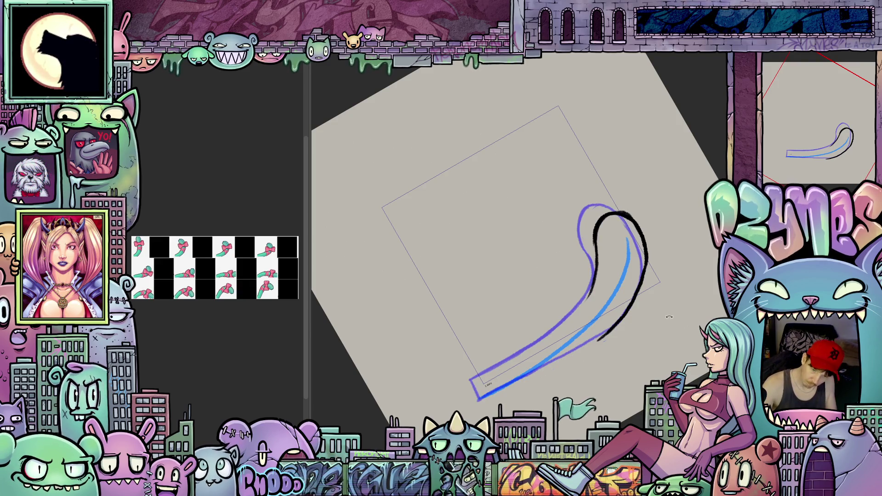
pyautogui.moveTo(669, 318); pyautogui.dragTo(661, 250)
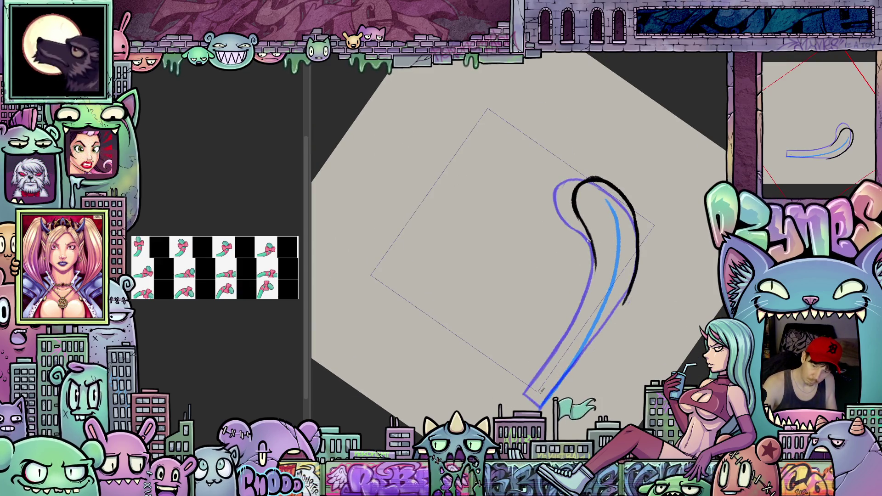
# Compare against neighbouring frames, then extend the black outline down to the base.
pyautogui.press('Right')
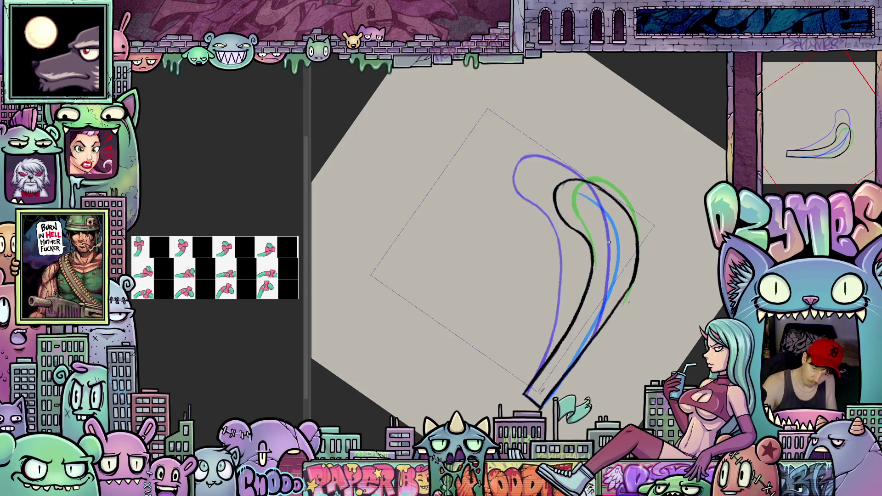
pyautogui.press('Right')
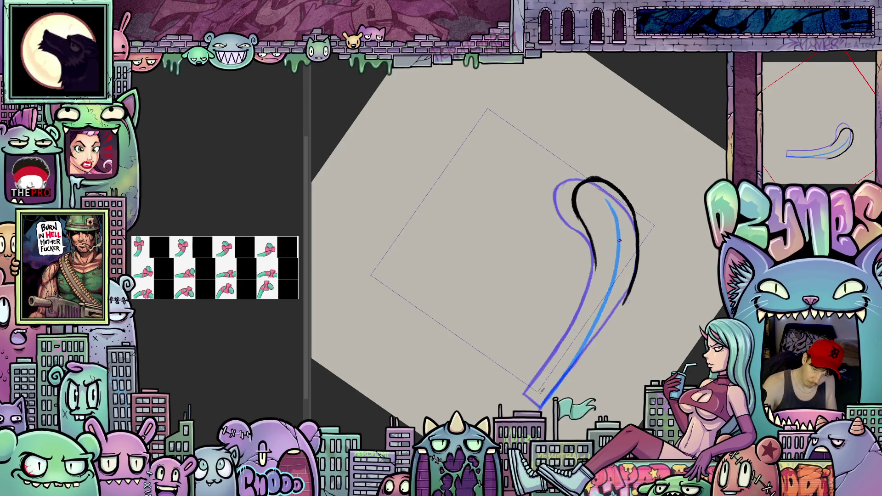
pyautogui.press('Left')
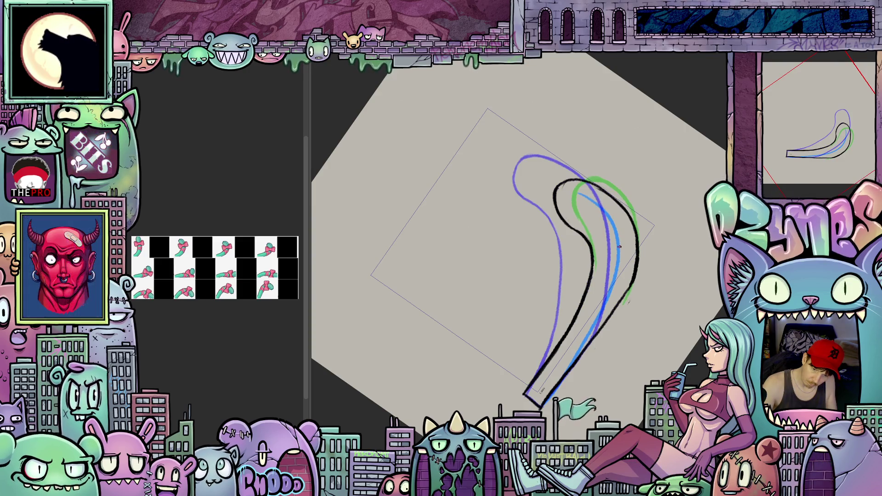
pyautogui.press('Right')
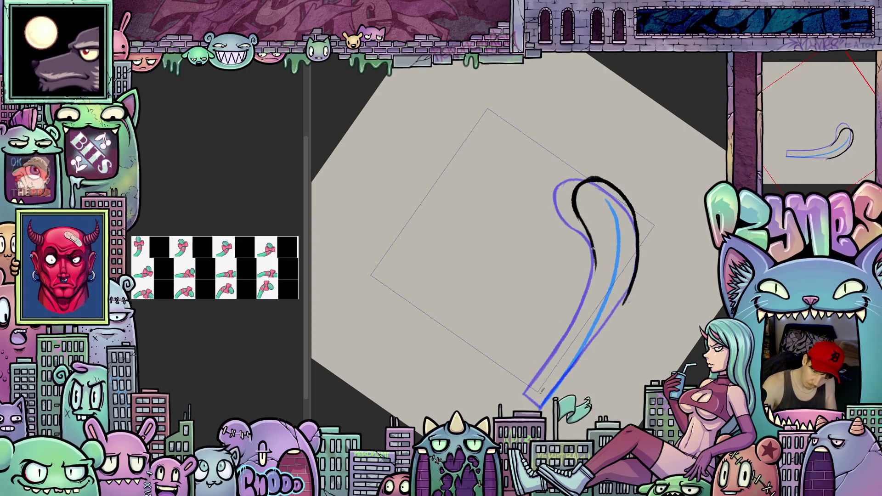
pyautogui.moveTo(561, 345); pyautogui.dragTo(526, 393)
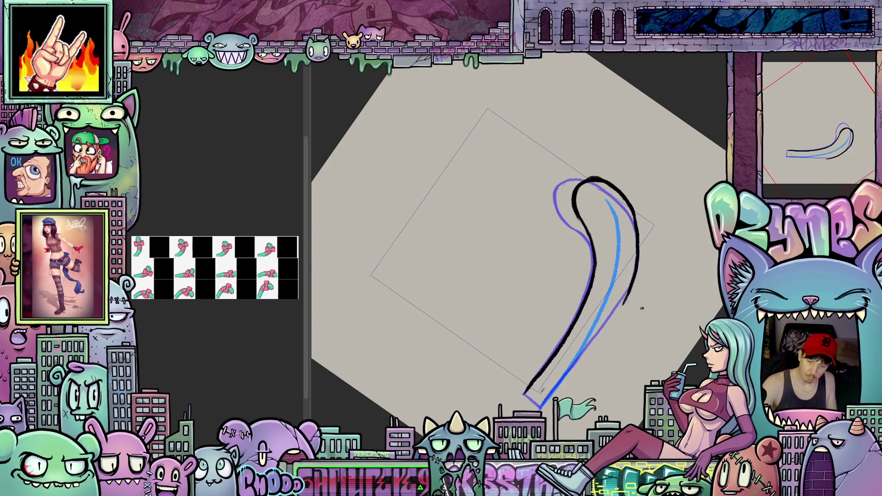
pyautogui.moveTo(592, 342); pyautogui.dragTo(627, 239)
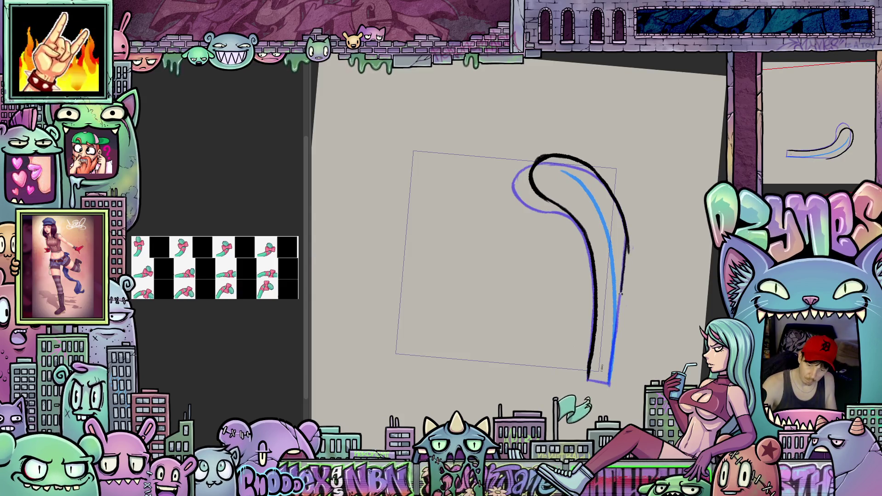
pyautogui.moveTo(627, 239)
pyautogui.mouseDown()
pyautogui.moveTo(690, 340)
pyautogui.moveTo(481, 384)
pyautogui.moveTo(428, 364)
pyautogui.moveTo(499, 394)
pyautogui.mouseUp()
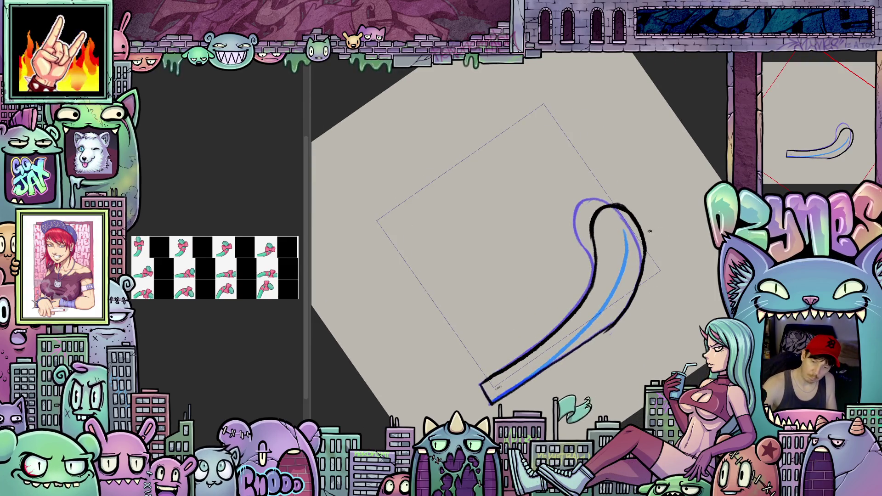
pyautogui.moveTo(650, 232); pyautogui.dragTo(639, 307)
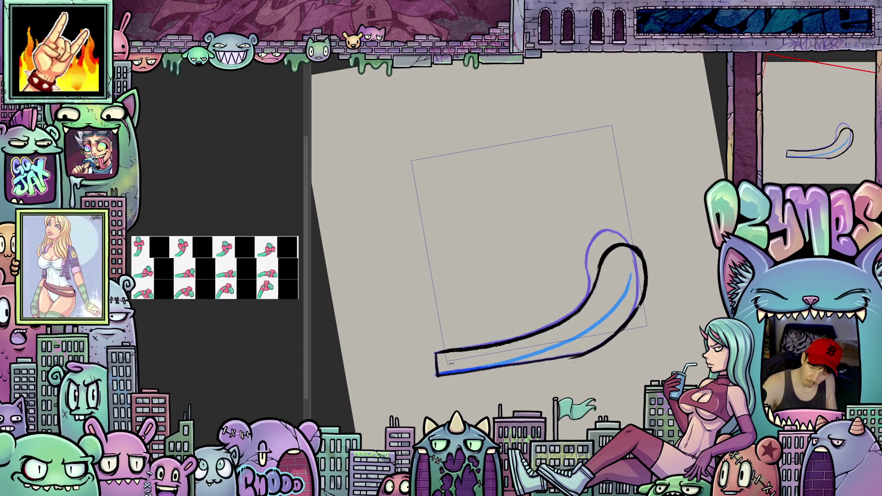
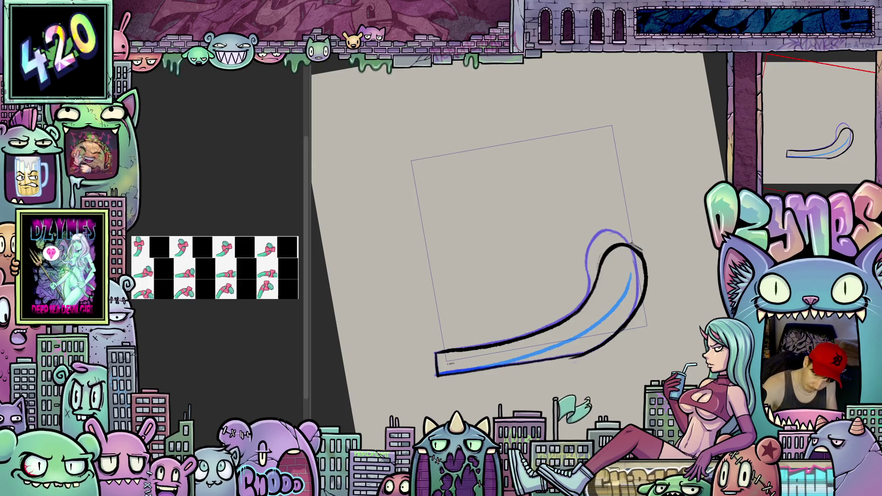
# Tilt the canvas view, then reset its rotation to upright with the 5 key.
pyautogui.moveTo(664, 288); pyautogui.dragTo(676, 317)
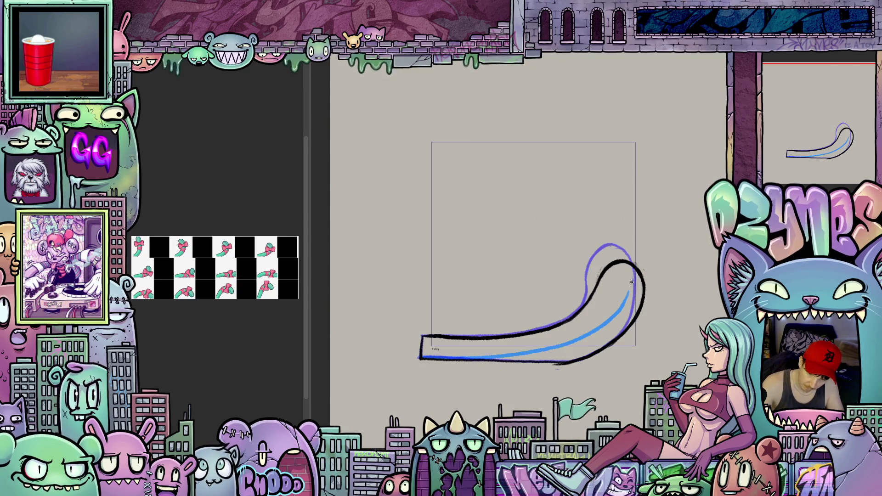
pyautogui.moveTo(620, 362)
pyautogui.mouseDown()
pyautogui.moveTo(630, 299)
pyautogui.moveTo(633, 317)
pyautogui.moveTo(657, 309)
pyautogui.mouseUp()
pyautogui.press('5')
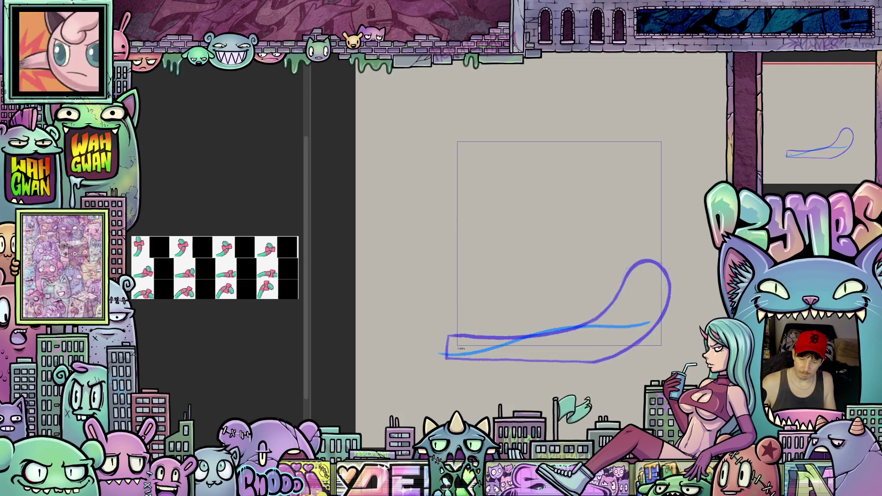
# Trace a black pencil outline along the tail's blue and purple guides, from tip to base.
pyautogui.moveTo(636, 384)
pyautogui.mouseDown()
pyautogui.moveTo(696, 317)
pyautogui.moveTo(681, 239)
pyautogui.mouseUp()
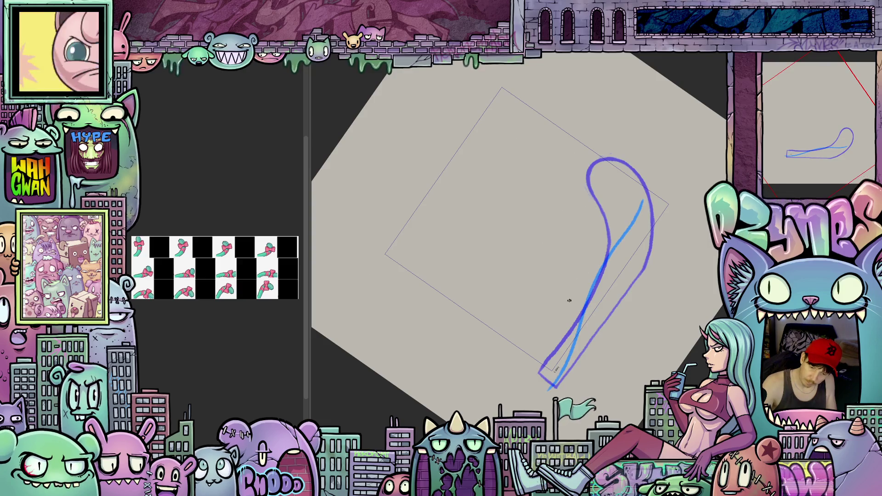
pyautogui.moveTo(565, 307)
pyautogui.mouseDown()
pyautogui.moveTo(609, 223)
pyautogui.moveTo(666, 191)
pyautogui.mouseUp()
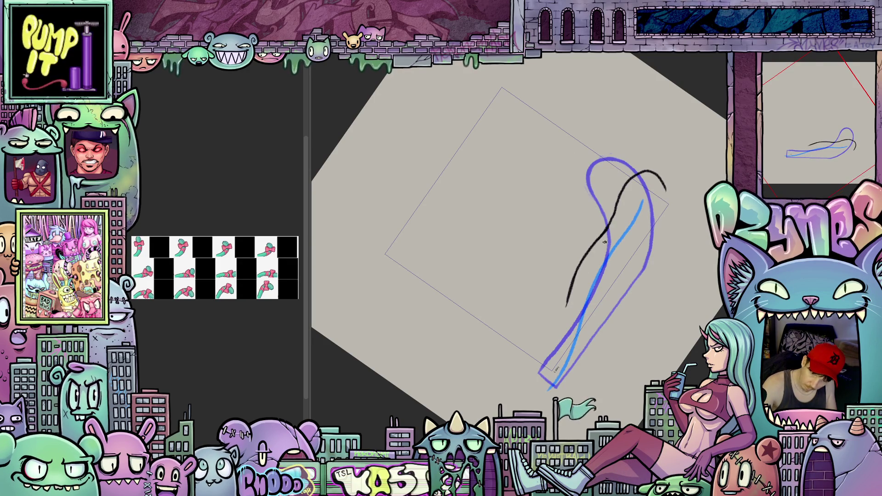
pyautogui.moveTo(567, 306); pyautogui.dragTo(540, 374)
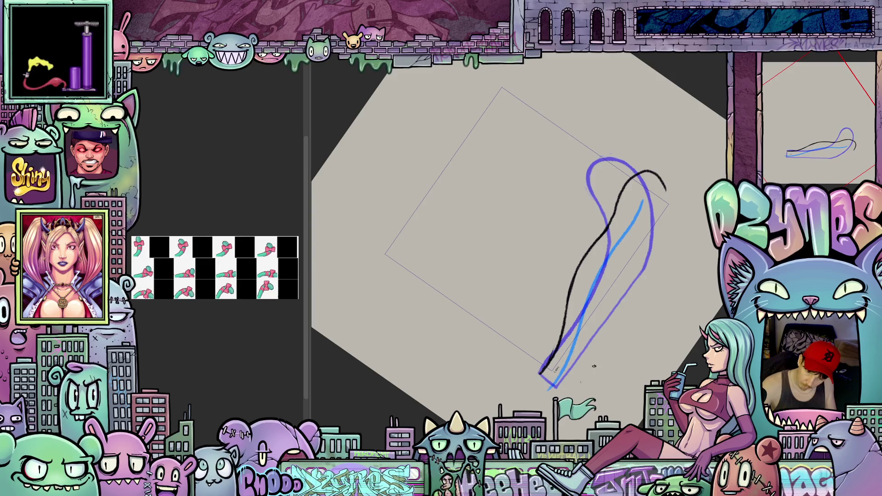
pyautogui.moveTo(616, 294)
pyautogui.mouseDown()
pyautogui.moveTo(611, 322)
pyautogui.moveTo(666, 190)
pyautogui.mouseUp()
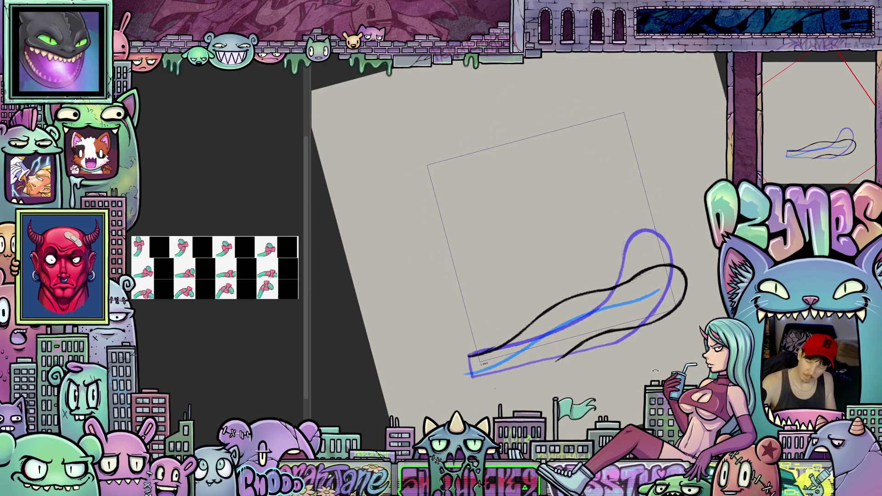
pyautogui.moveTo(501, 354); pyautogui.dragTo(654, 294)
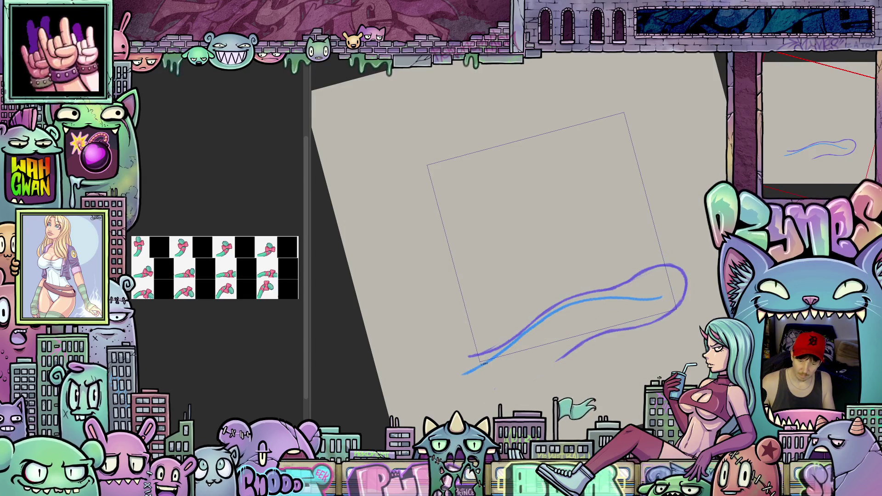
# Draw black outlines down the tail's right and left sides, undoing the last stroke.
pyautogui.moveTo(659, 378)
pyautogui.mouseDown()
pyautogui.moveTo(671, 276)
pyautogui.moveTo(622, 174)
pyautogui.moveTo(613, 186)
pyautogui.mouseUp()
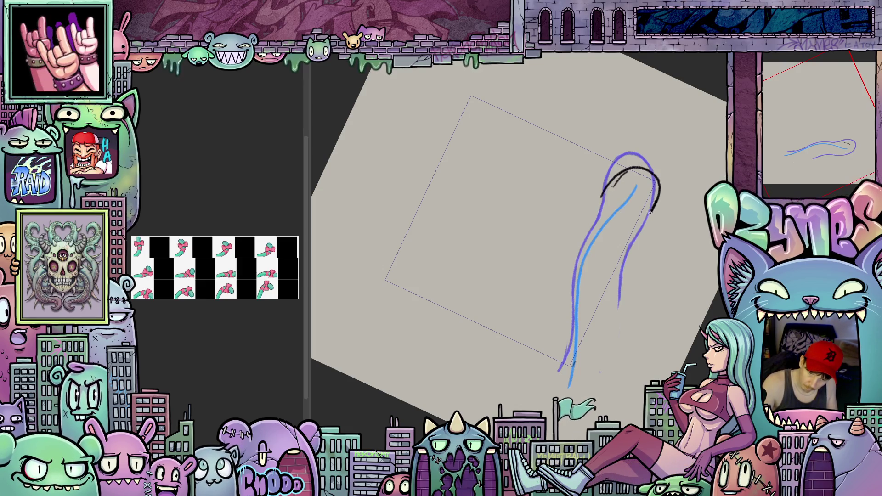
pyautogui.moveTo(630, 235)
pyautogui.mouseDown()
pyautogui.moveTo(614, 257)
pyautogui.moveTo(599, 368)
pyautogui.mouseUp()
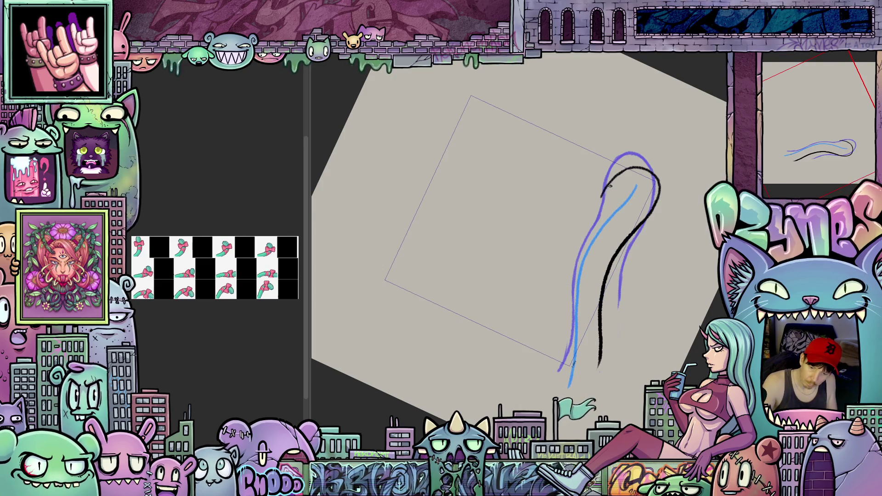
pyautogui.moveTo(602, 195)
pyautogui.mouseDown()
pyautogui.moveTo(567, 253)
pyautogui.moveTo(559, 339)
pyautogui.mouseUp()
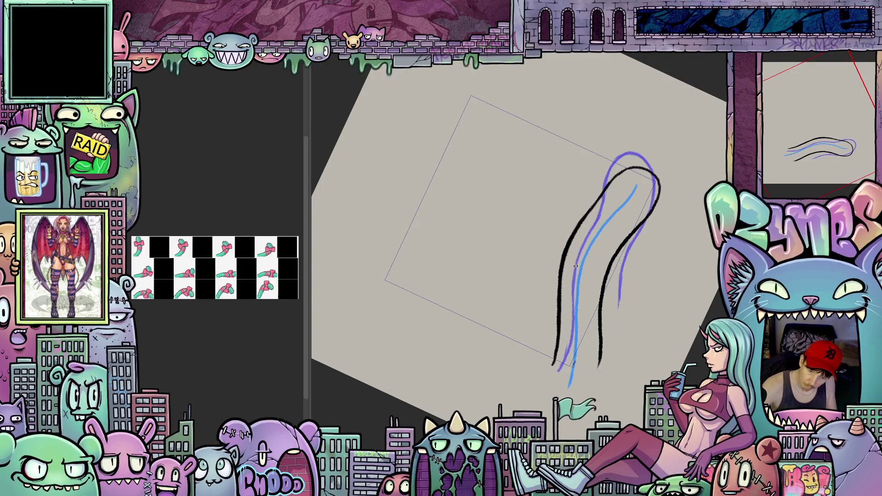
pyautogui.moveTo(568, 322); pyautogui.dragTo(562, 346)
pyautogui.hotkey('ctrl', 'z')
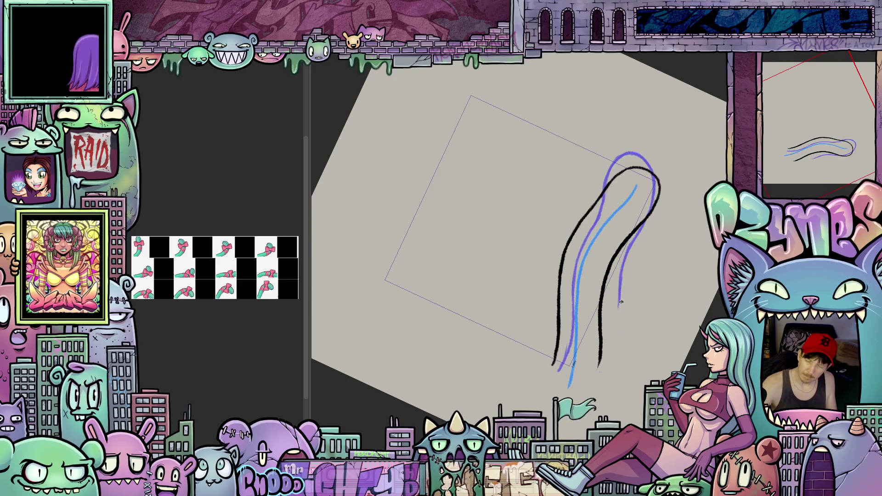
# Move to the next frame and turn the view so the tail stands upright.
pyautogui.moveTo(640, 325); pyautogui.dragTo(692, 267)
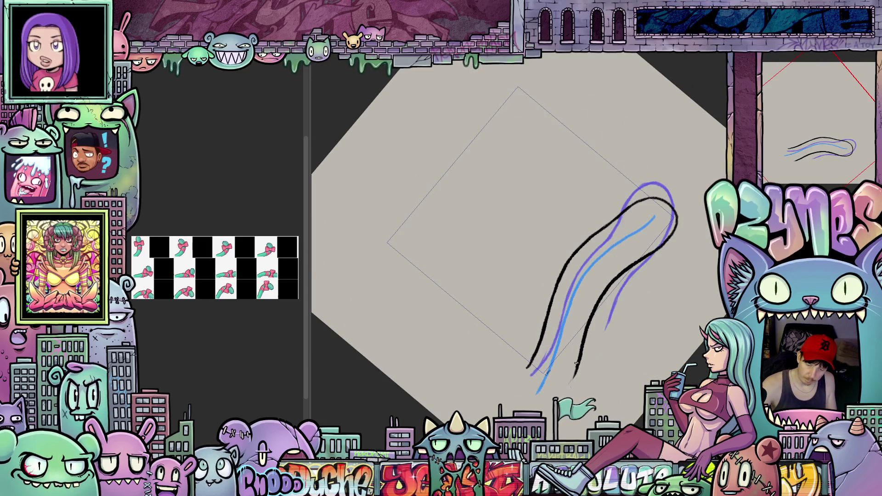
pyautogui.moveTo(707, 234); pyautogui.dragTo(701, 279)
pyautogui.hotkey('ctrl', 'z')
pyautogui.moveTo(524, 358); pyautogui.dragTo(578, 355)
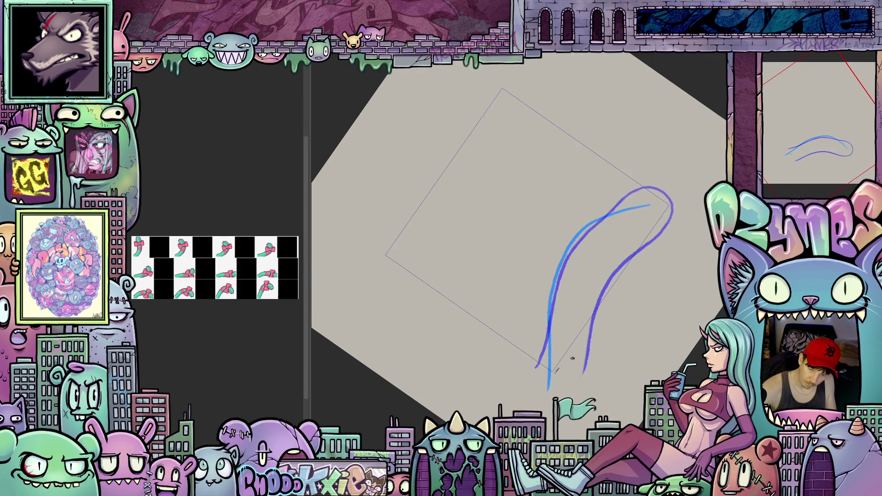
# Draw the black outline from the tail's base to its tip, plus short left-side strokes.
pyautogui.moveTo(572, 382); pyautogui.dragTo(577, 311)
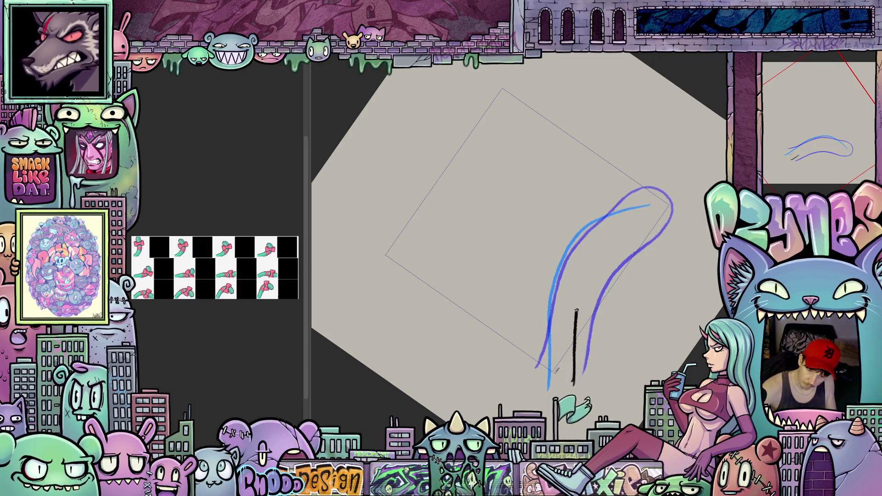
pyautogui.moveTo(603, 250); pyautogui.dragTo(658, 225)
pyautogui.moveTo(606, 249); pyautogui.dragTo(625, 236)
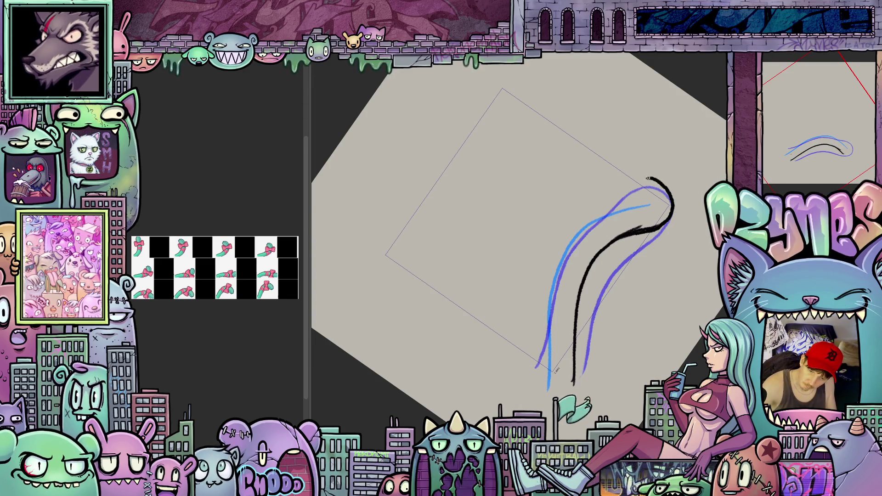
pyautogui.moveTo(671, 287); pyautogui.dragTo(676, 263)
pyautogui.moveTo(539, 335)
pyautogui.mouseDown()
pyautogui.moveTo(546, 379)
pyautogui.moveTo(533, 273)
pyautogui.mouseUp()
# Extend the left outline to the top, close the loop's gap, and thin heavy lines.
pyautogui.moveTo(551, 212); pyautogui.dragTo(548, 286)
pyautogui.moveTo(539, 320); pyautogui.dragTo(537, 247)
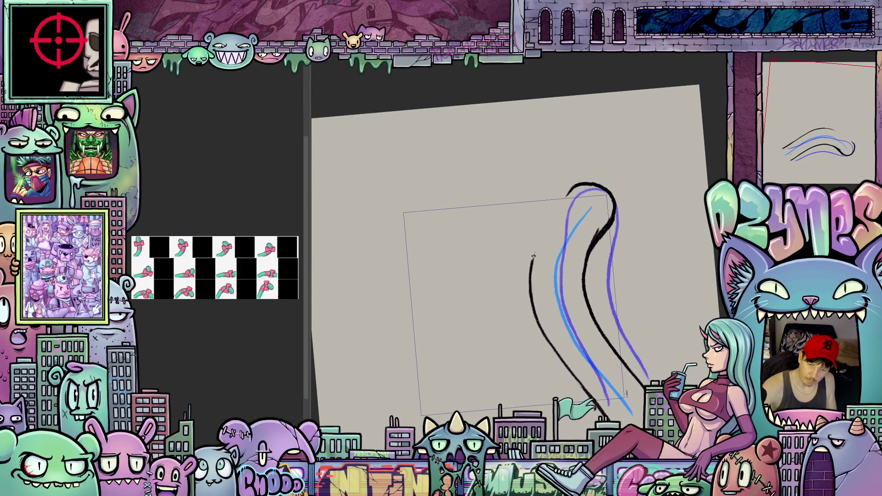
pyautogui.moveTo(557, 204); pyautogui.dragTo(541, 234)
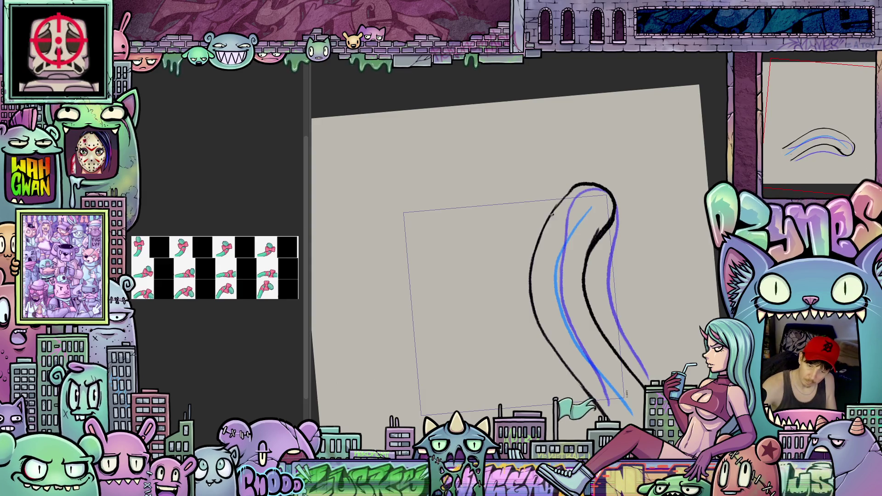
pyautogui.moveTo(587, 184); pyautogui.dragTo(575, 190)
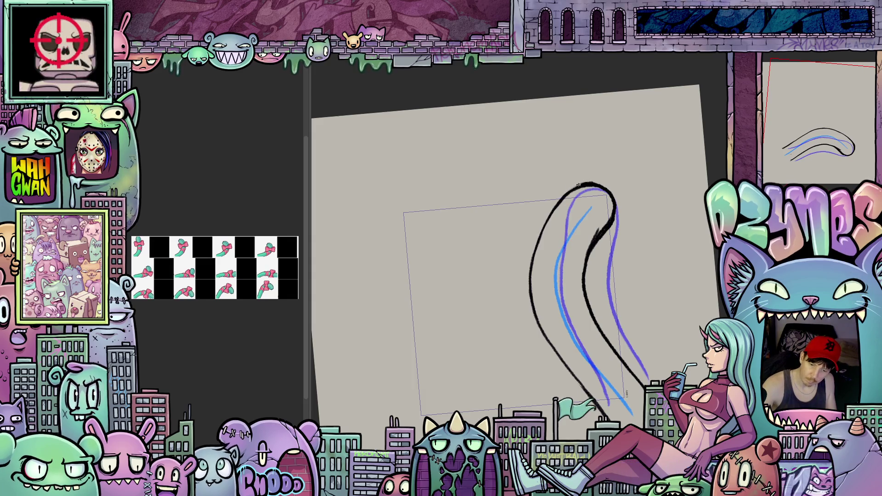
pyautogui.moveTo(595, 229)
pyautogui.mouseDown()
pyautogui.moveTo(582, 258)
pyautogui.moveTo(591, 242)
pyautogui.mouseUp()
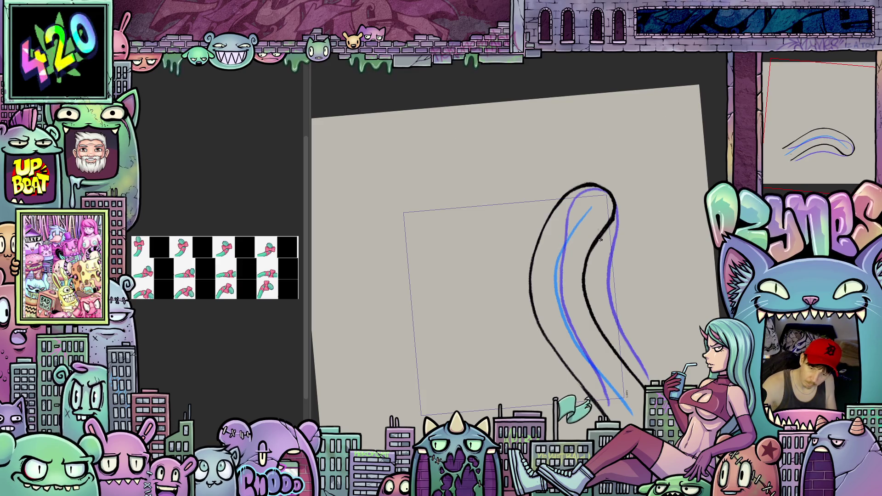
# Rotate the canvas between horizontal and upright to check the closed outline.
pyautogui.moveTo(618, 192)
pyautogui.mouseDown()
pyautogui.moveTo(661, 271)
pyautogui.moveTo(676, 324)
pyautogui.mouseUp()
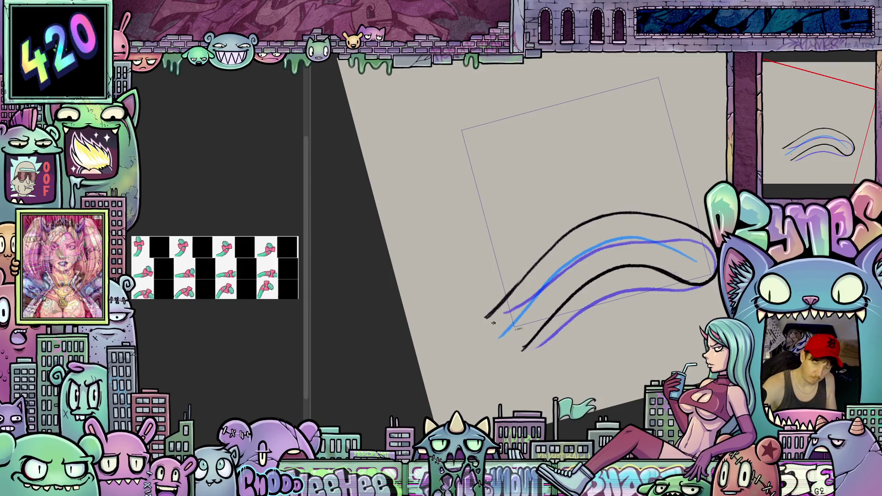
pyautogui.moveTo(523, 350); pyautogui.dragTo(575, 328)
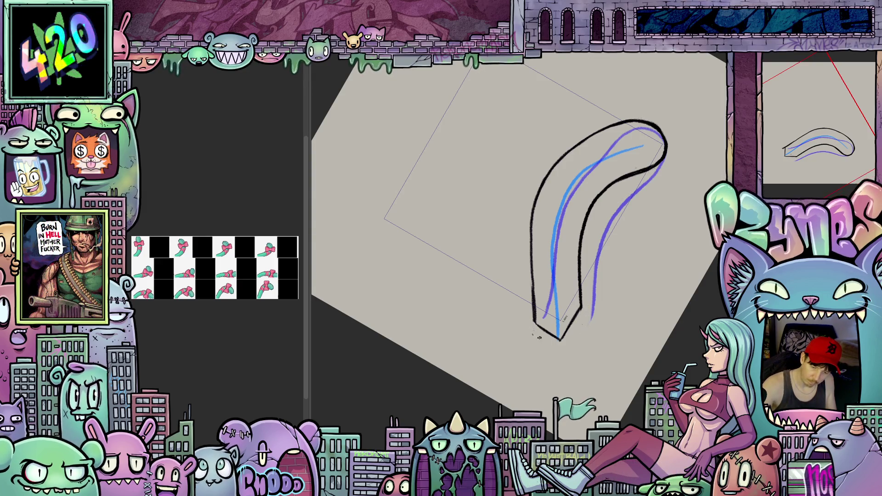
pyautogui.moveTo(599, 309); pyautogui.dragTo(545, 351)
pyautogui.moveTo(491, 335); pyautogui.dragTo(679, 267)
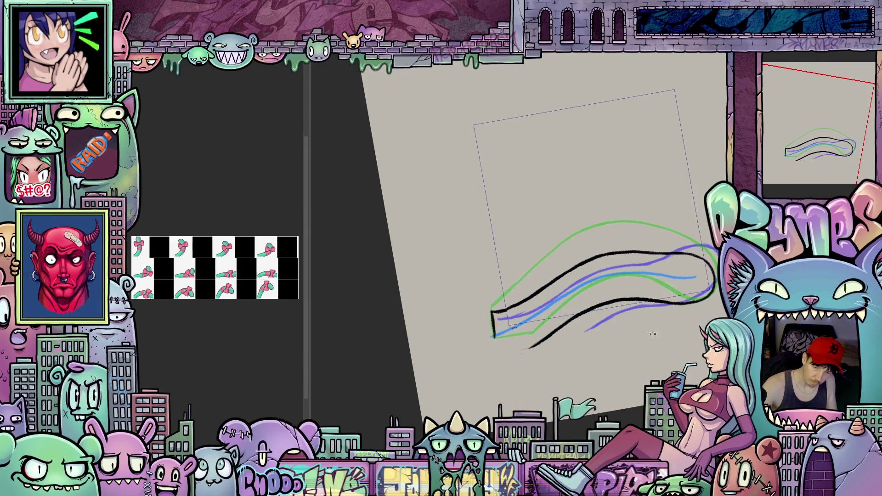
# Flip back through the tail frames, then advance to the next frame.
pyautogui.moveTo(652, 334); pyautogui.dragTo(571, 331)
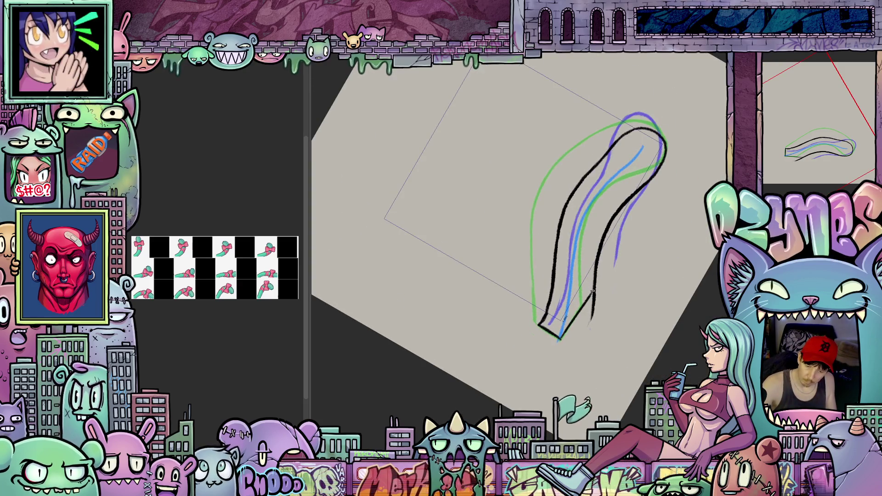
pyautogui.moveTo(700, 234); pyautogui.dragTo(688, 297)
pyautogui.hotkey('ctrl', 'z')
pyautogui.hotkey('ctrl', 'z')
pyautogui.hotkey('ctrl', 'z')
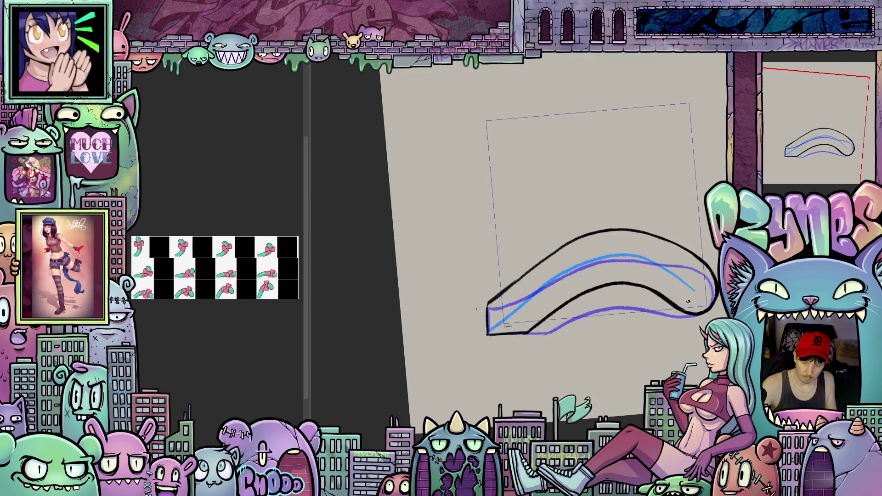
pyautogui.hotkey('ctrl', 'shift', 'z')
pyautogui.hotkey('ctrl', 'shift', 'z')
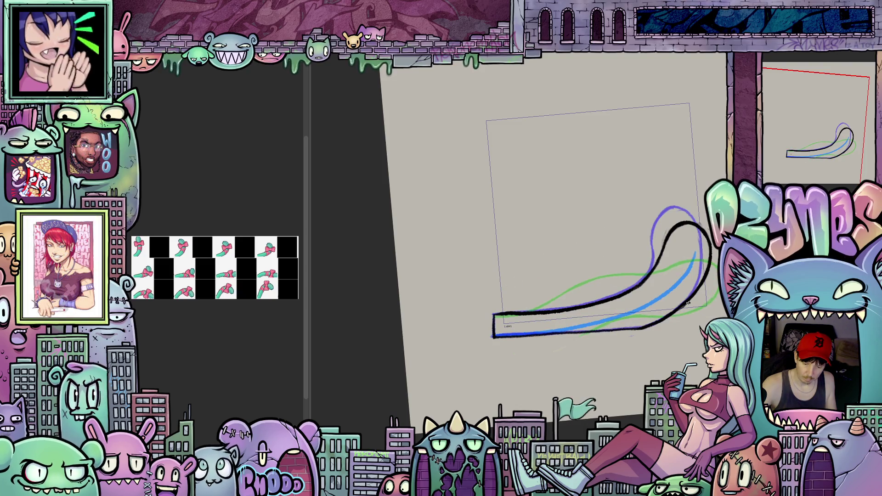
pyautogui.press('Right')
# Draw the black stroke at the tail's base and close the right outline to the tip.
pyautogui.moveTo(677, 343); pyautogui.dragTo(696, 325)
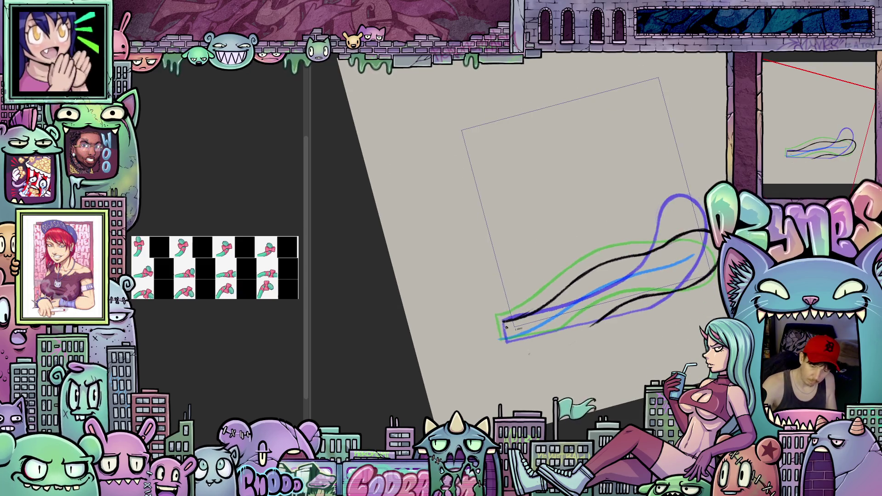
pyautogui.moveTo(503, 341)
pyautogui.mouseDown()
pyautogui.moveTo(499, 324)
pyautogui.moveTo(576, 316)
pyautogui.moveTo(611, 266)
pyautogui.mouseUp()
pyautogui.moveTo(581, 309); pyautogui.dragTo(617, 256)
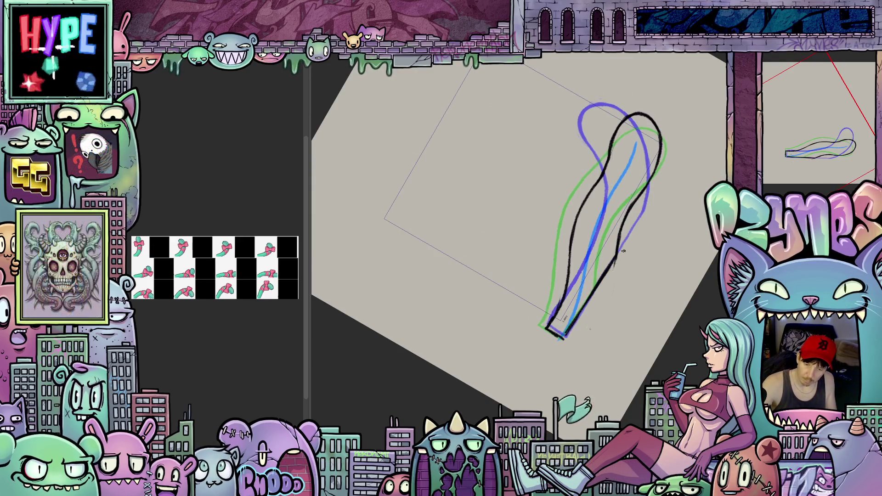
pyautogui.moveTo(666, 243); pyautogui.dragTo(652, 312)
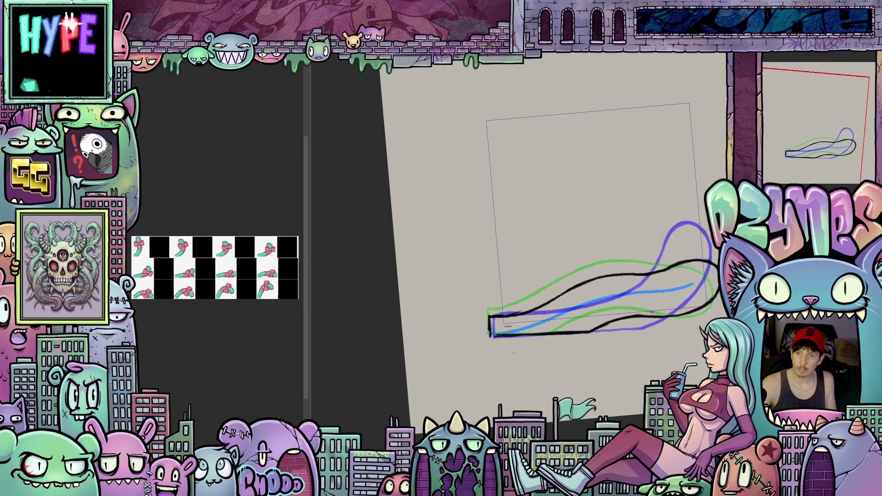
# Step forward through frames to the next empty frame with only guide curves.
pyautogui.press('Right')
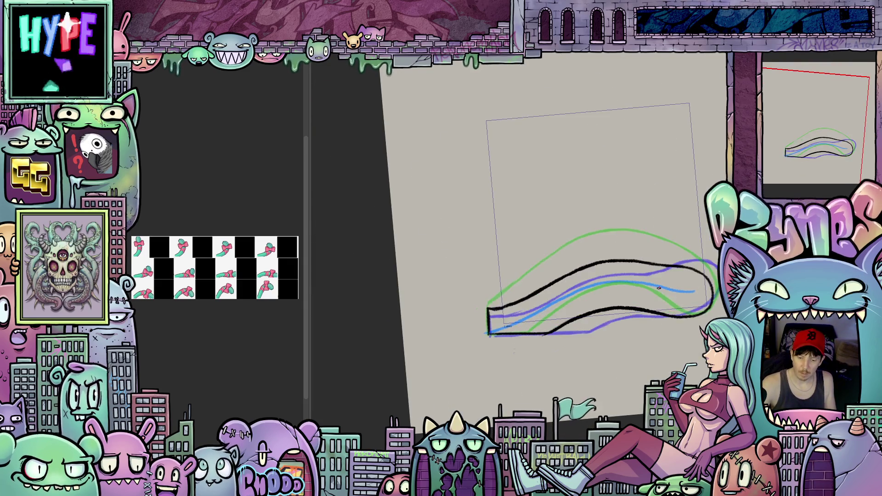
pyautogui.press('Right')
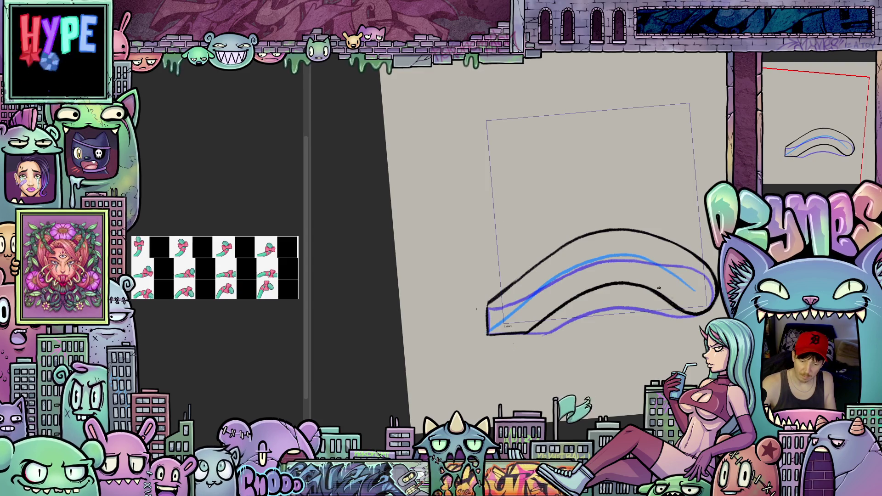
pyautogui.press('Right')
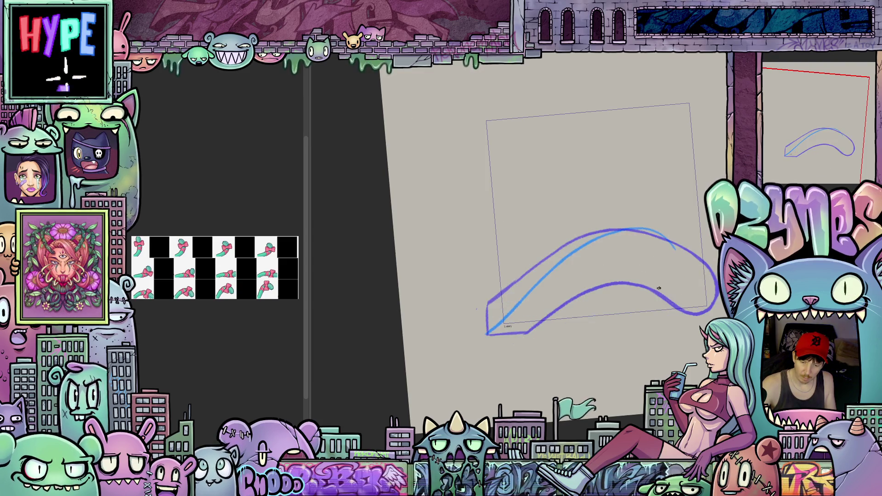
# Sketch black outlines near the curl and up the tail's left side.
pyautogui.moveTo(664, 347)
pyautogui.mouseDown()
pyautogui.moveTo(680, 276)
pyautogui.moveTo(661, 216)
pyautogui.moveTo(640, 188)
pyautogui.mouseUp()
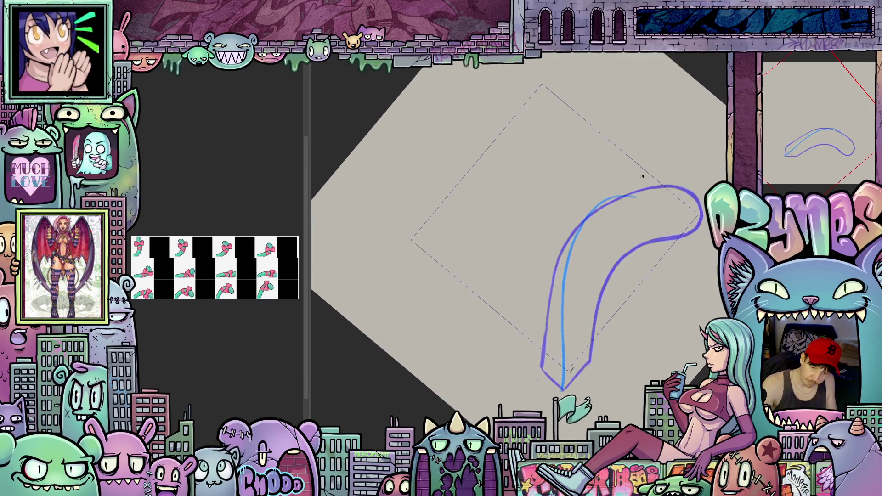
pyautogui.moveTo(653, 186)
pyautogui.mouseDown()
pyautogui.moveTo(656, 206)
pyautogui.moveTo(606, 237)
pyautogui.moveTo(590, 262)
pyautogui.moveTo(584, 368)
pyautogui.mouseUp()
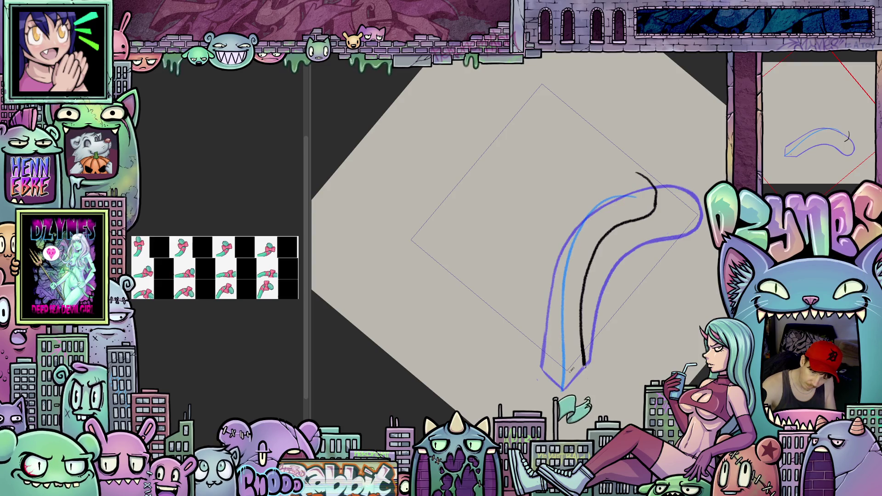
pyautogui.moveTo(539, 338); pyautogui.dragTo(542, 260)
pyautogui.moveTo(537, 363)
pyautogui.mouseDown()
pyautogui.moveTo(533, 290)
pyautogui.moveTo(554, 222)
pyautogui.mouseUp()
pyautogui.moveTo(654, 274)
pyautogui.mouseDown()
pyautogui.moveTo(611, 257)
pyautogui.moveTo(574, 257)
pyautogui.mouseUp()
pyautogui.moveTo(537, 324)
pyautogui.mouseDown()
pyautogui.moveTo(562, 237)
pyautogui.moveTo(601, 221)
pyautogui.moveTo(612, 228)
pyautogui.mouseUp()
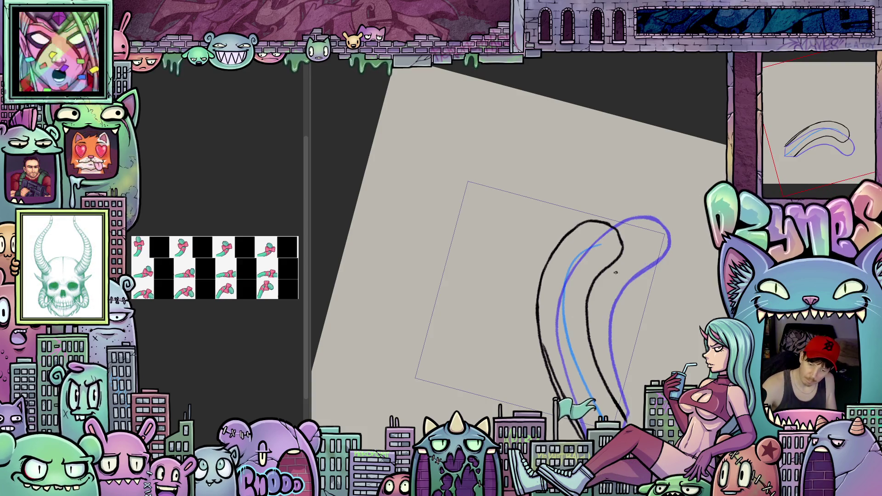
# Review the outlined tail from several view angles, then advance to the next frame.
pyautogui.moveTo(698, 256); pyautogui.dragTo(589, 291)
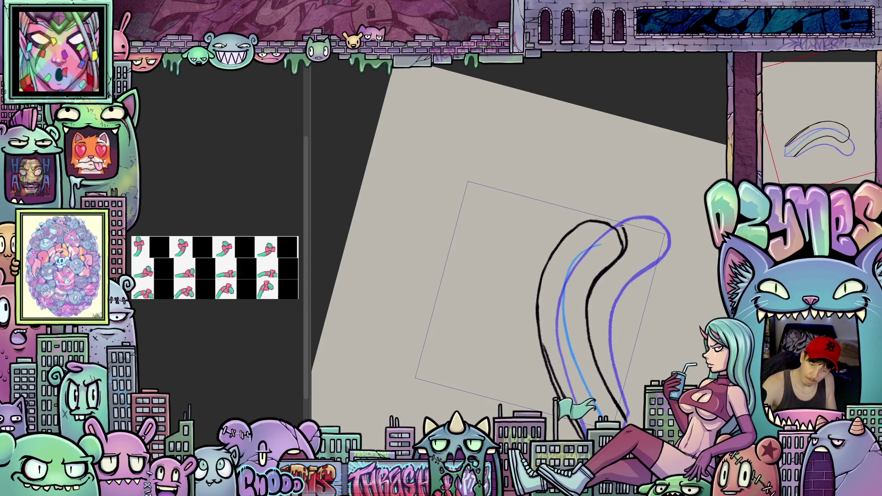
pyautogui.moveTo(616, 224)
pyautogui.mouseDown()
pyautogui.moveTo(357, 325)
pyautogui.moveTo(352, 310)
pyautogui.mouseUp()
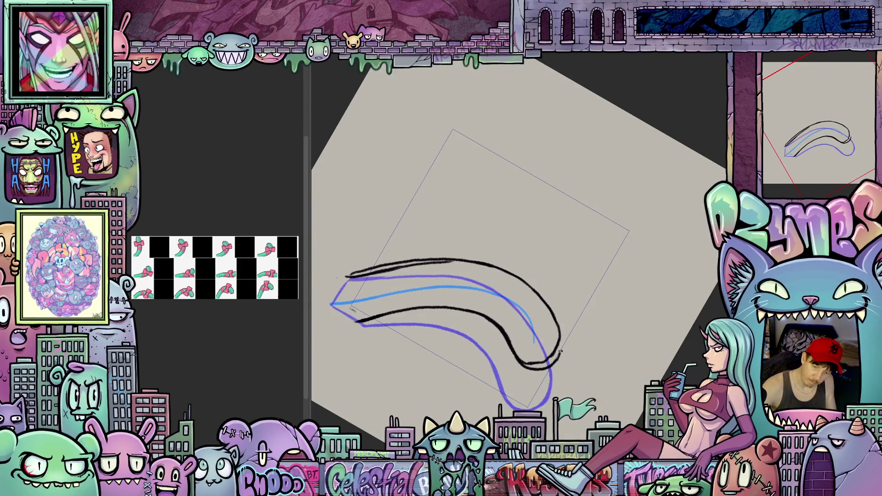
pyautogui.moveTo(552, 312); pyautogui.dragTo(508, 346)
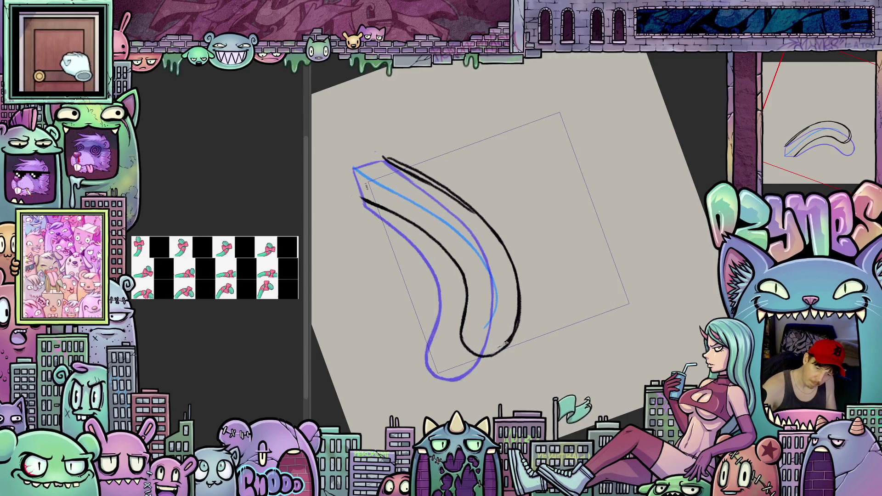
pyautogui.moveTo(516, 321)
pyautogui.mouseDown()
pyautogui.moveTo(516, 371)
pyautogui.moveTo(521, 328)
pyautogui.mouseUp()
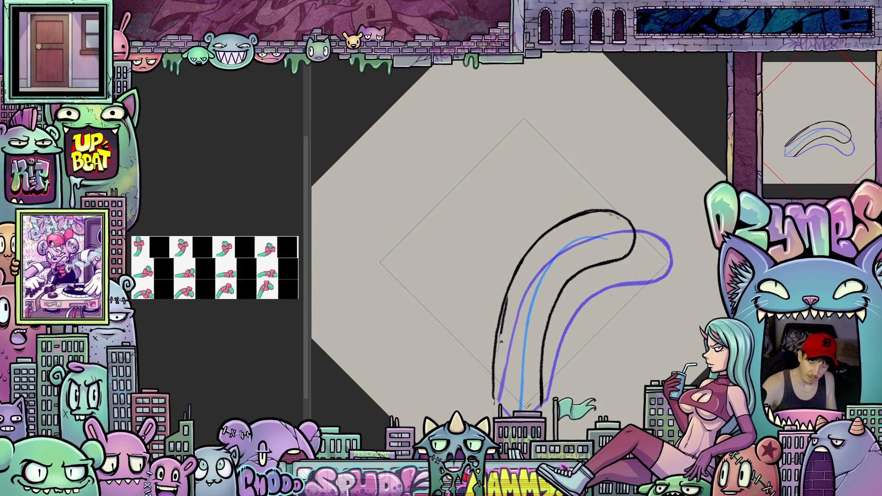
pyautogui.moveTo(508, 303)
pyautogui.mouseDown()
pyautogui.moveTo(452, 386)
pyautogui.moveTo(574, 396)
pyautogui.mouseUp()
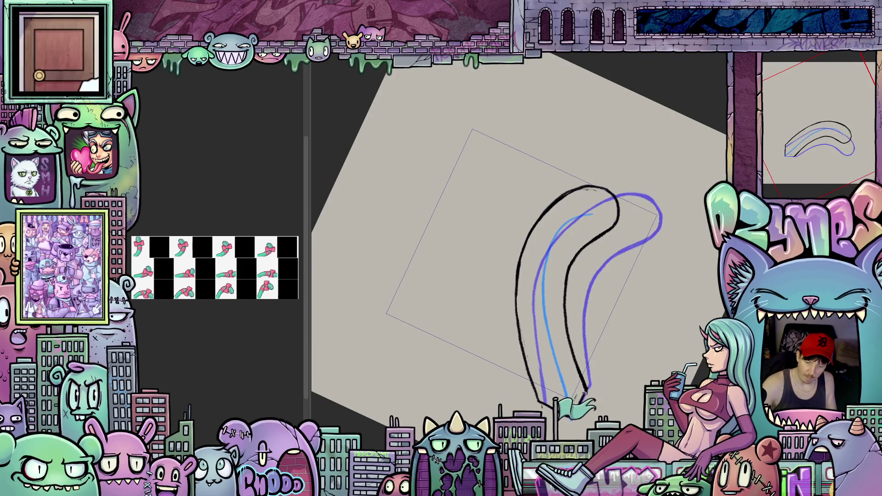
pyautogui.moveTo(575, 395); pyautogui.dragTo(592, 211)
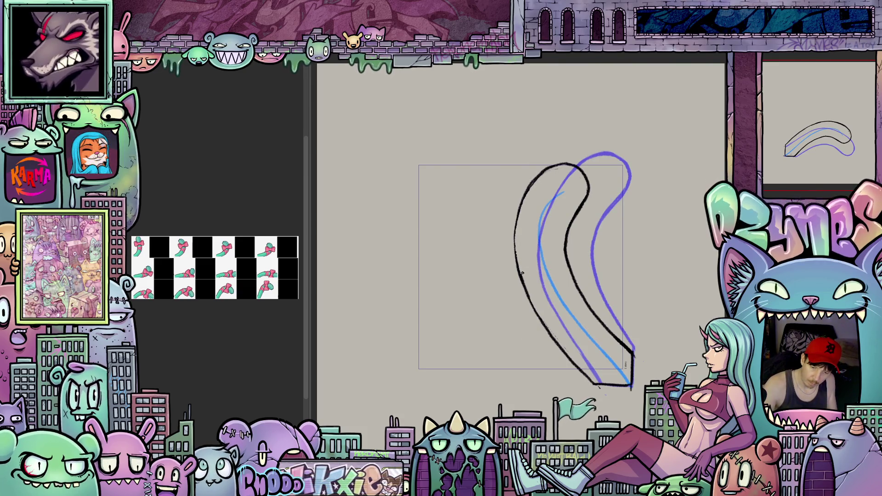
pyautogui.moveTo(518, 230); pyautogui.dragTo(637, 389)
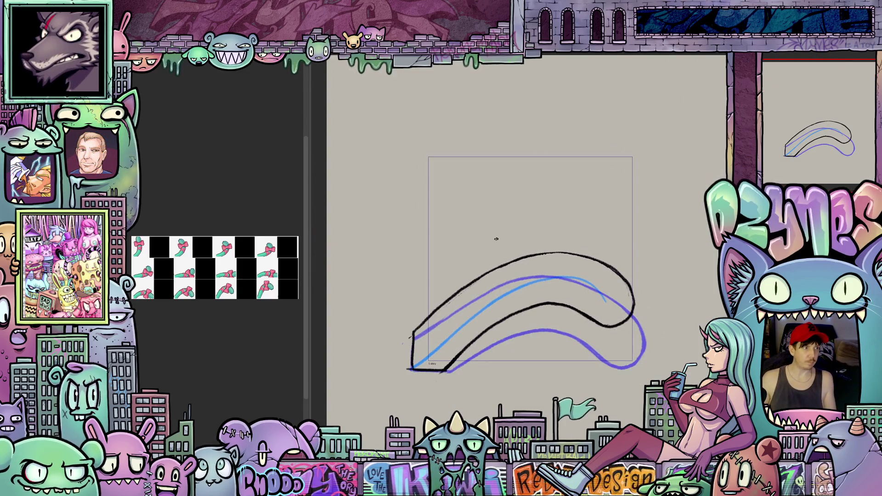
pyautogui.press('Right')
pyautogui.moveTo(501, 246)
pyautogui.mouseDown()
pyautogui.moveTo(570, 228)
pyautogui.moveTo(596, 234)
pyautogui.mouseUp()
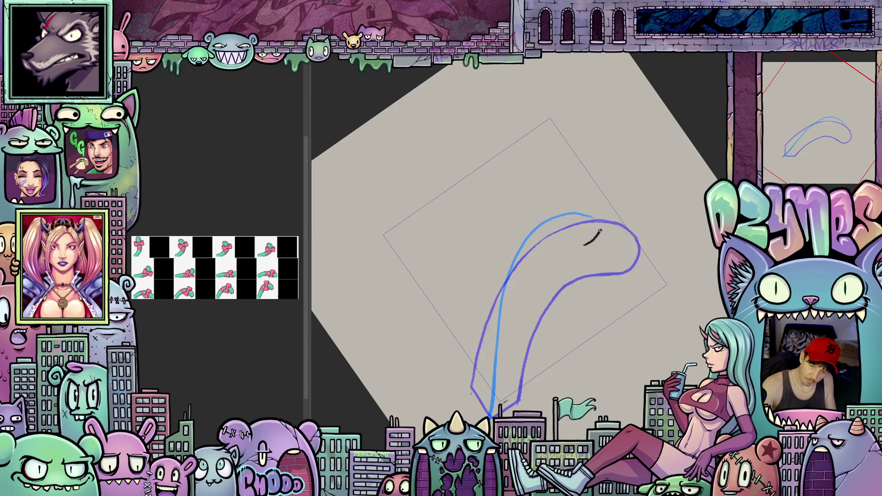
# Draw the tail's left black outline curving up and around the curl.
pyautogui.moveTo(597, 200)
pyautogui.mouseDown()
pyautogui.moveTo(522, 174)
pyautogui.moveTo(487, 222)
pyautogui.moveTo(484, 253)
pyautogui.mouseUp()
pyautogui.moveTo(510, 311)
pyautogui.mouseDown()
pyautogui.moveTo(489, 276)
pyautogui.moveTo(485, 218)
pyautogui.mouseUp()
pyautogui.moveTo(511, 174)
pyautogui.mouseDown()
pyautogui.moveTo(516, 274)
pyautogui.moveTo(487, 334)
pyautogui.moveTo(486, 372)
pyautogui.mouseUp()
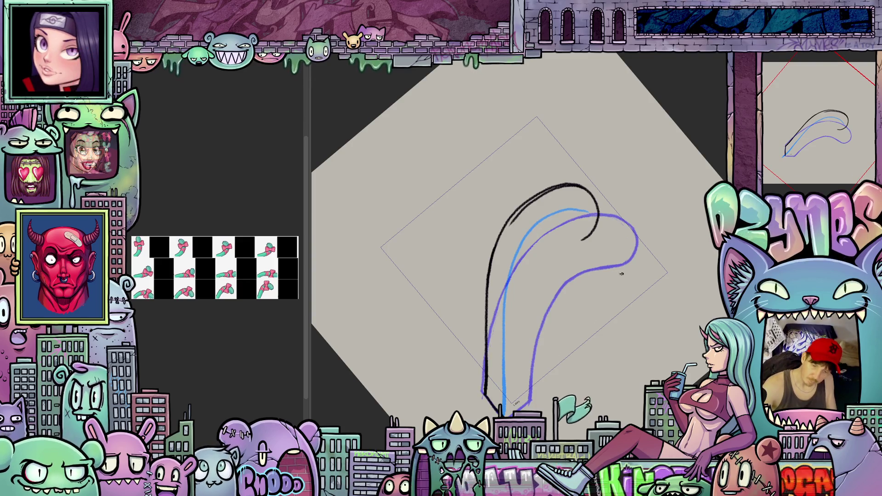
pyautogui.moveTo(592, 234)
pyautogui.mouseDown()
pyautogui.moveTo(553, 256)
pyautogui.moveTo(539, 277)
pyautogui.moveTo(531, 337)
pyautogui.mouseUp()
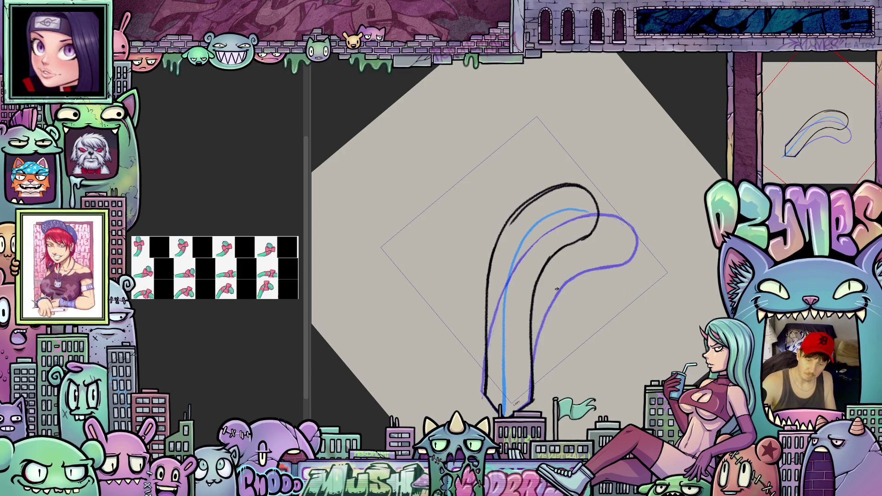
pyautogui.moveTo(568, 204); pyautogui.dragTo(492, 244)
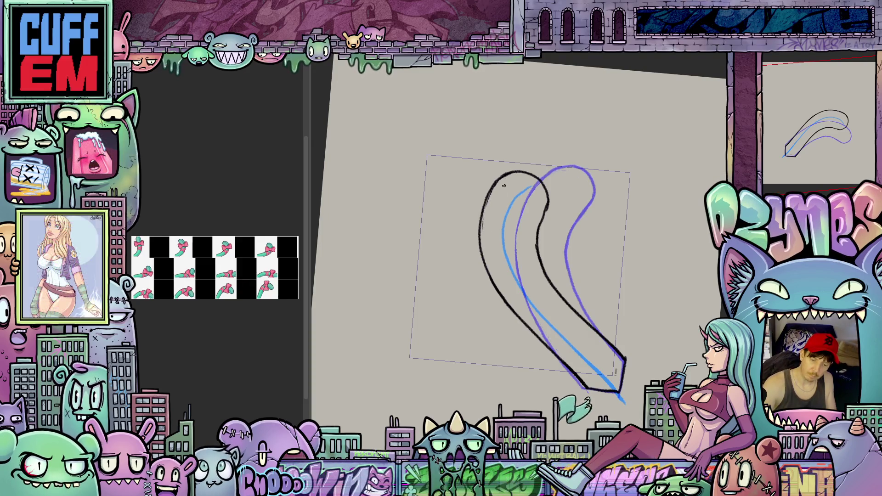
pyautogui.moveTo(562, 177); pyautogui.dragTo(542, 273)
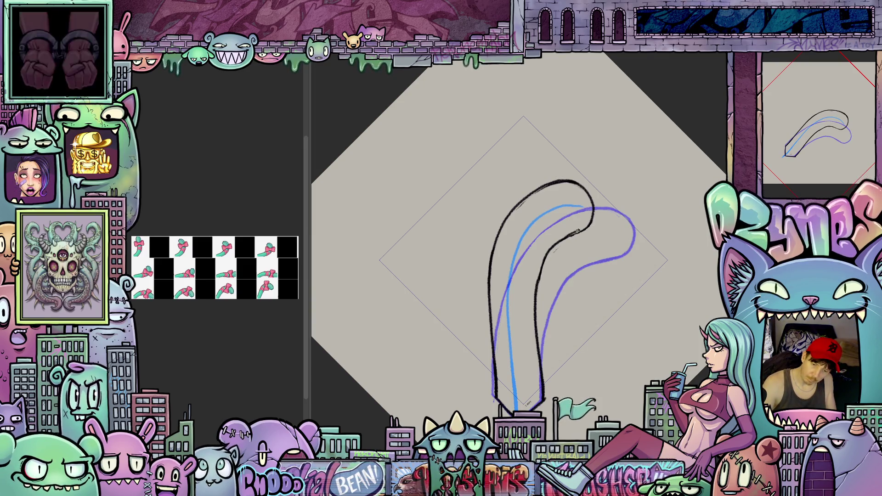
pyautogui.moveTo(595, 202); pyautogui.dragTo(643, 258)
# Draw a black arc over the curl and both side outlines down to the base.
pyautogui.moveTo(446, 370); pyautogui.dragTo(492, 390)
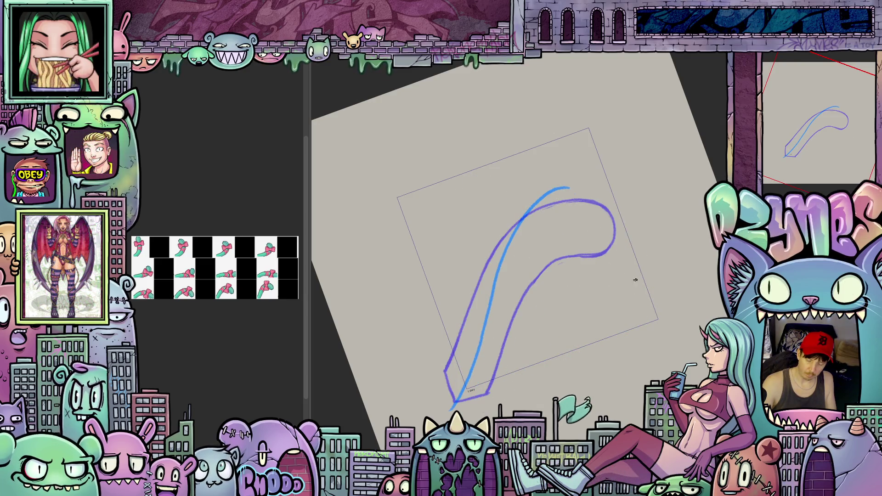
pyautogui.press('4')
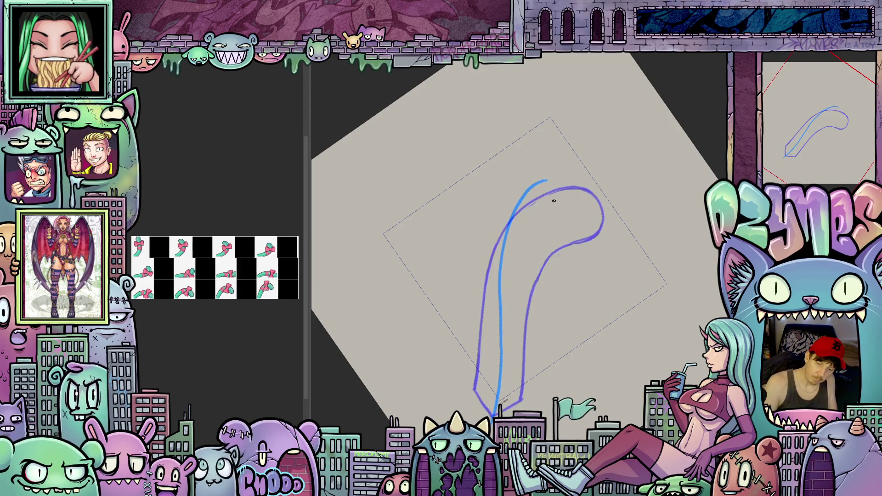
pyautogui.moveTo(557, 206)
pyautogui.mouseDown()
pyautogui.moveTo(563, 174)
pyautogui.moveTo(523, 164)
pyautogui.moveTo(483, 223)
pyautogui.mouseUp()
pyautogui.moveTo(478, 265); pyautogui.dragTo(471, 398)
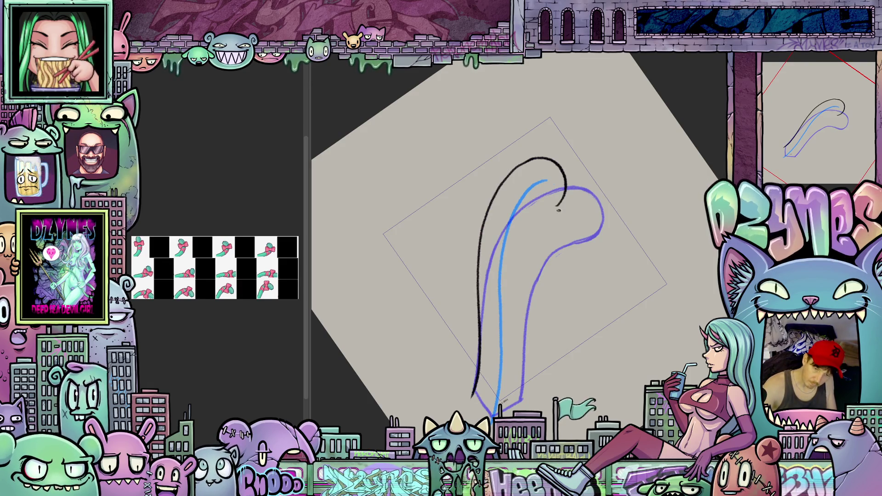
pyautogui.moveTo(565, 187)
pyautogui.mouseDown()
pyautogui.moveTo(535, 240)
pyautogui.moveTo(524, 312)
pyautogui.mouseUp()
pyautogui.moveTo(524, 388); pyautogui.dragTo(521, 407)
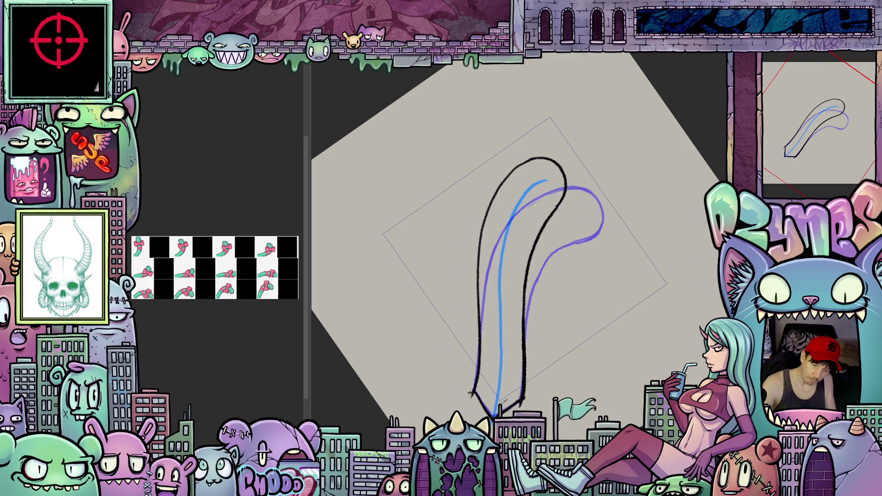
pyautogui.moveTo(527, 407); pyautogui.dragTo(621, 351)
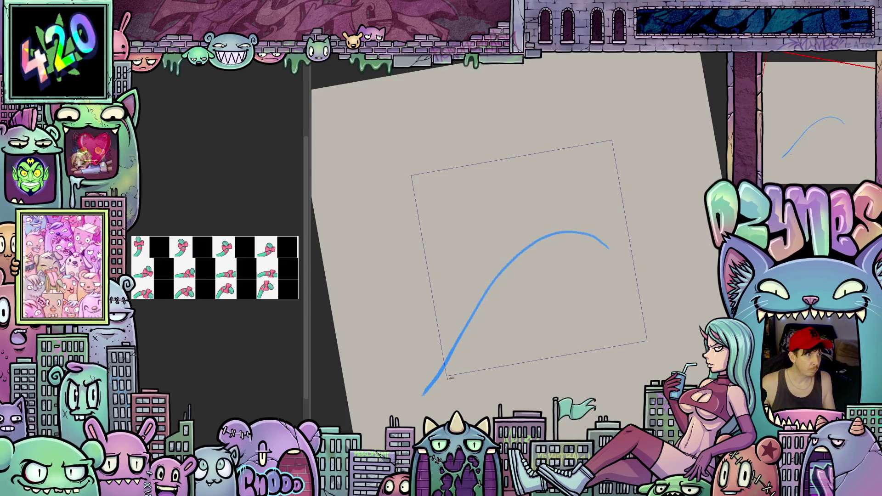
# Redo the undone strokes and retrace the outline's left side darker, undoing two strokes.
pyautogui.hotkey('ctrl', 'shift', 'z')
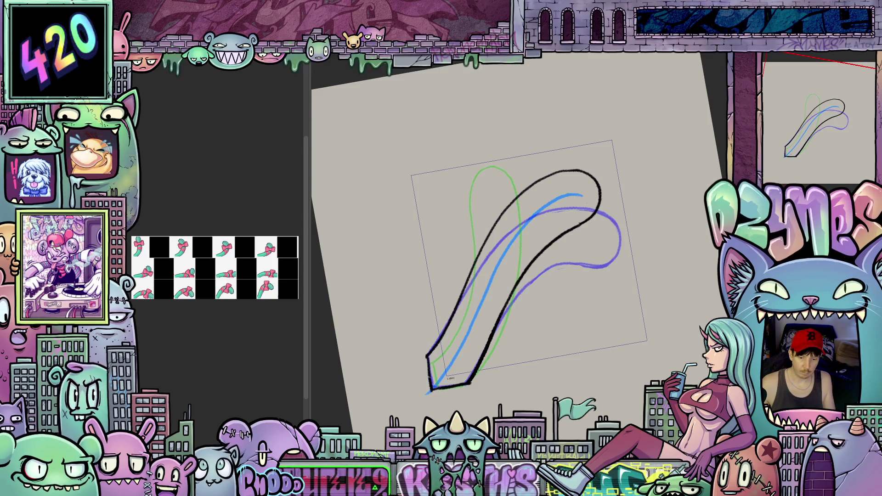
pyautogui.moveTo(570, 236)
pyautogui.mouseDown()
pyautogui.moveTo(556, 229)
pyautogui.moveTo(498, 266)
pyautogui.mouseUp()
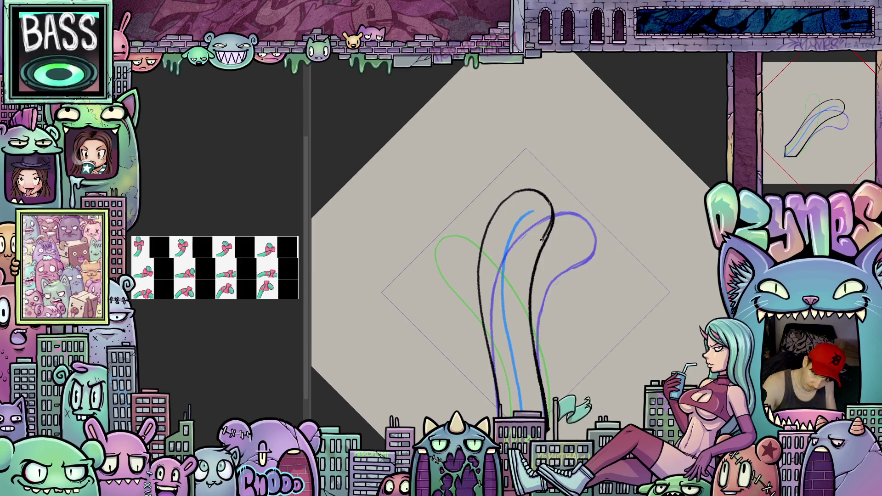
pyautogui.moveTo(532, 262); pyautogui.dragTo(528, 290)
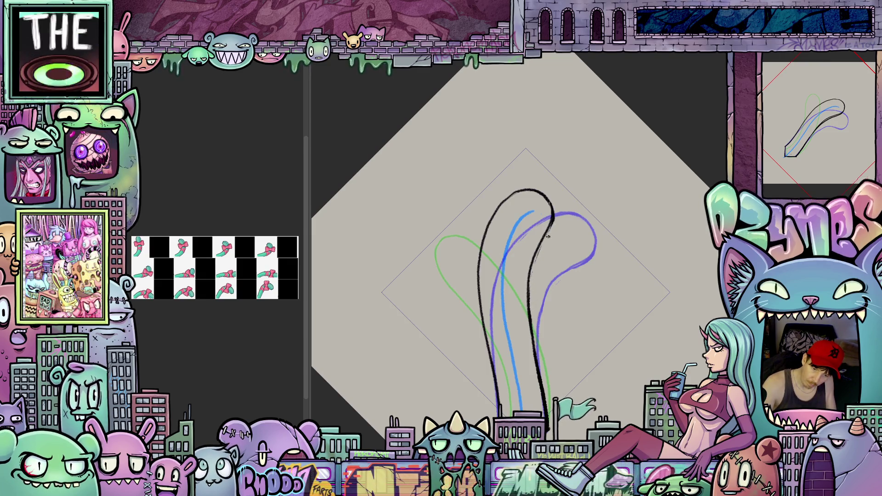
pyautogui.moveTo(481, 303)
pyautogui.mouseDown()
pyautogui.moveTo(487, 236)
pyautogui.moveTo(486, 245)
pyautogui.moveTo(522, 190)
pyautogui.mouseUp()
pyautogui.moveTo(490, 227)
pyautogui.mouseDown()
pyautogui.moveTo(482, 323)
pyautogui.moveTo(501, 394)
pyautogui.mouseUp()
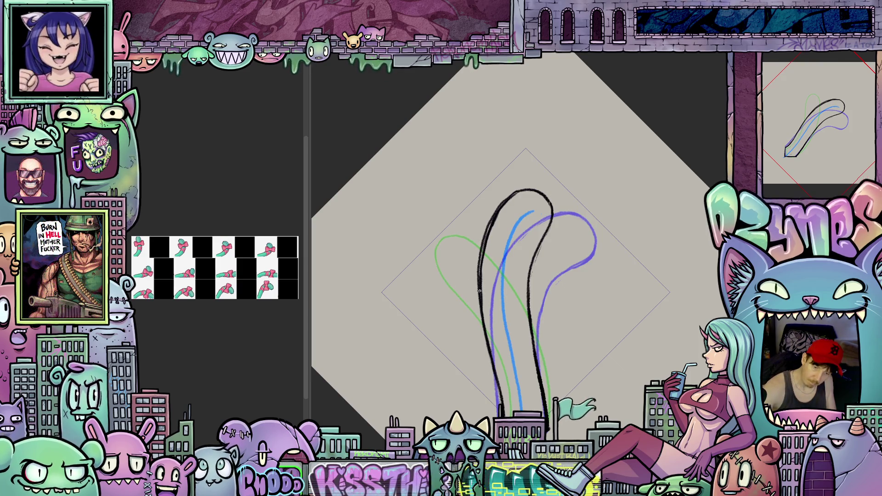
pyautogui.hotkey('ctrl', 'z')
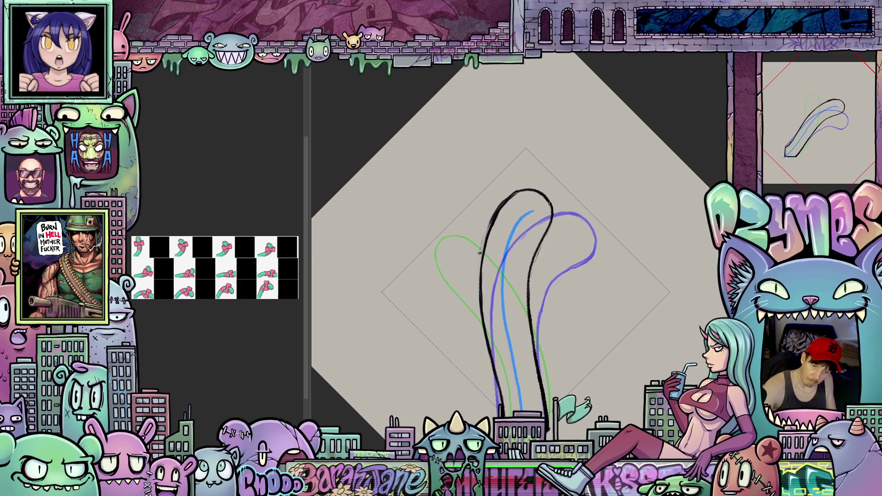
pyautogui.hotkey('ctrl', 'z')
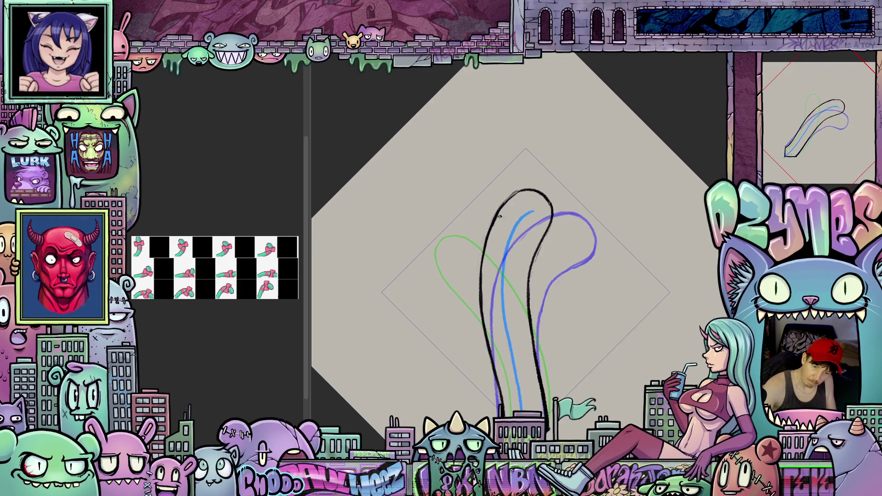
# Remove the stray dark marks at the loop's tip and angle the tail up-right.
pyautogui.moveTo(650, 234)
pyautogui.mouseDown()
pyautogui.moveTo(594, 254)
pyautogui.moveTo(600, 265)
pyautogui.moveTo(601, 221)
pyautogui.moveTo(615, 252)
pyautogui.mouseUp()
pyautogui.hotkey('ctrl', 'z')
pyautogui.hotkey('ctrl', 'z')
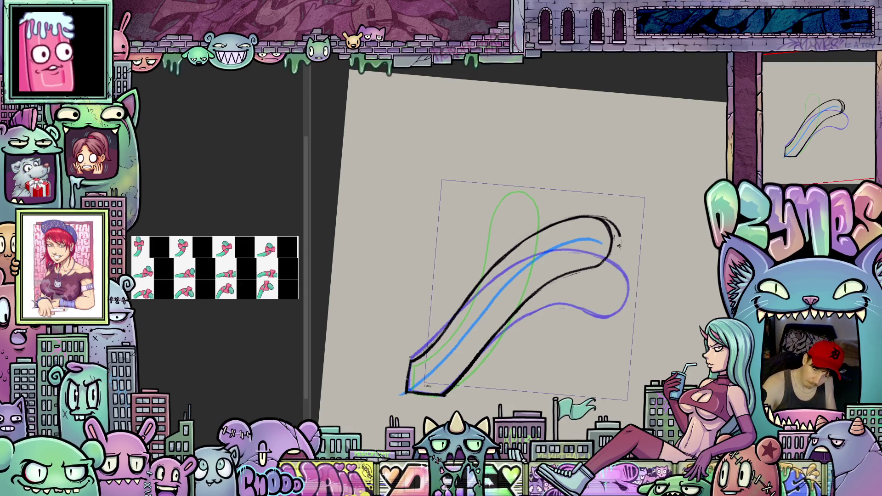
pyautogui.moveTo(599, 269)
pyautogui.mouseDown()
pyautogui.moveTo(606, 323)
pyautogui.moveTo(635, 215)
pyautogui.moveTo(664, 252)
pyautogui.mouseUp()
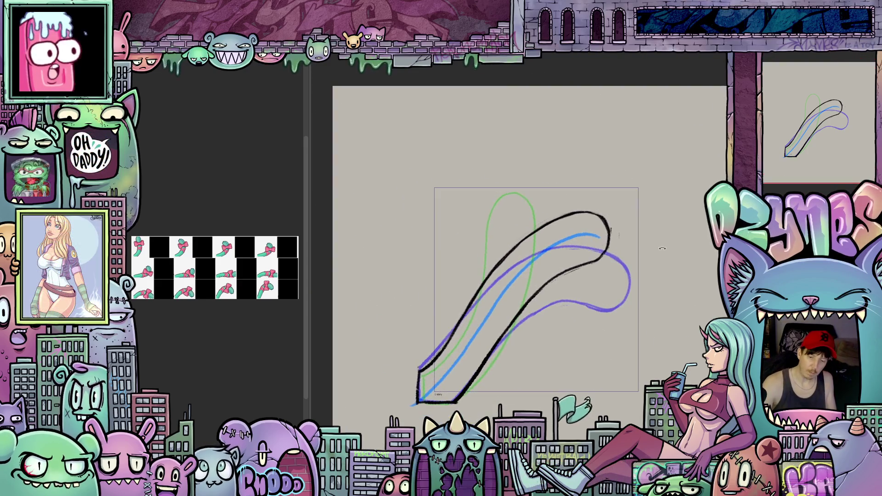
pyautogui.moveTo(630, 318)
pyautogui.mouseDown()
pyautogui.moveTo(581, 203)
pyautogui.moveTo(630, 318)
pyautogui.moveTo(618, 237)
pyautogui.mouseUp()
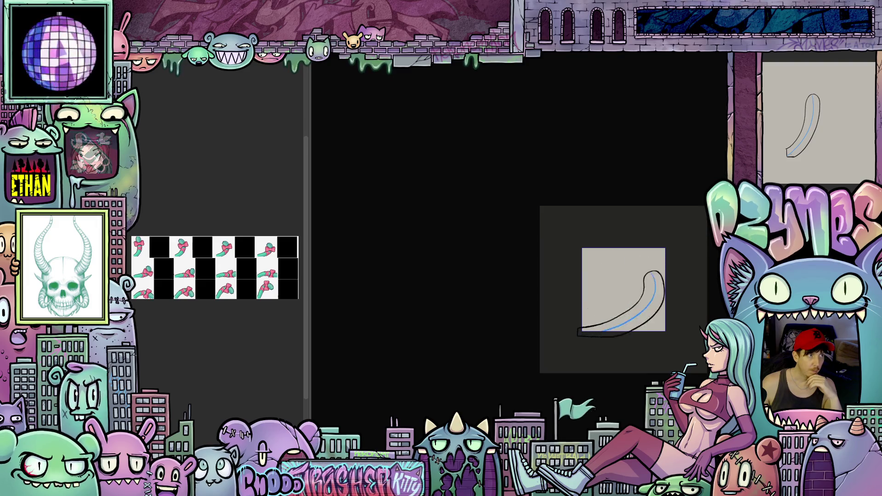
pyautogui.click(551, 335)
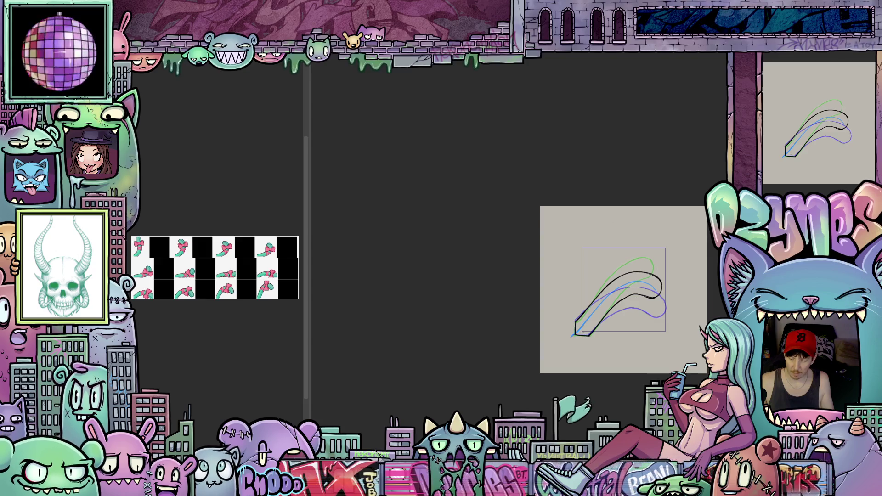
pyautogui.hotkey('ctrl', '+')
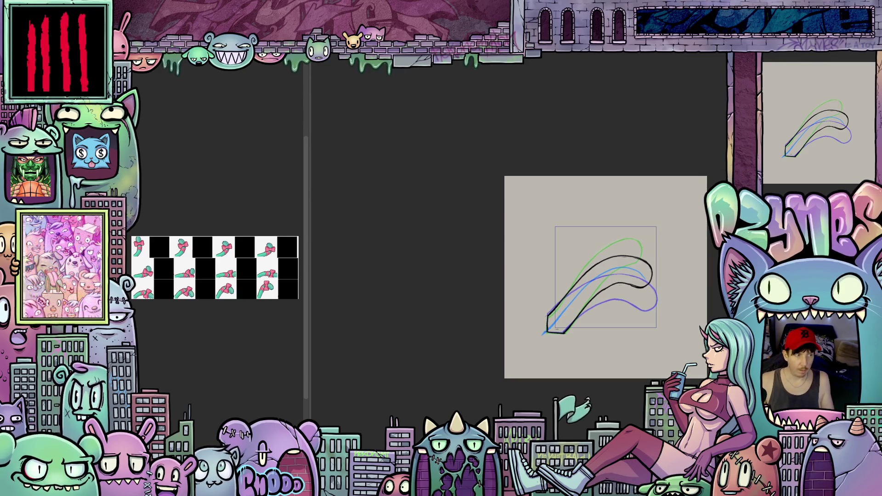
pyautogui.press('Right')
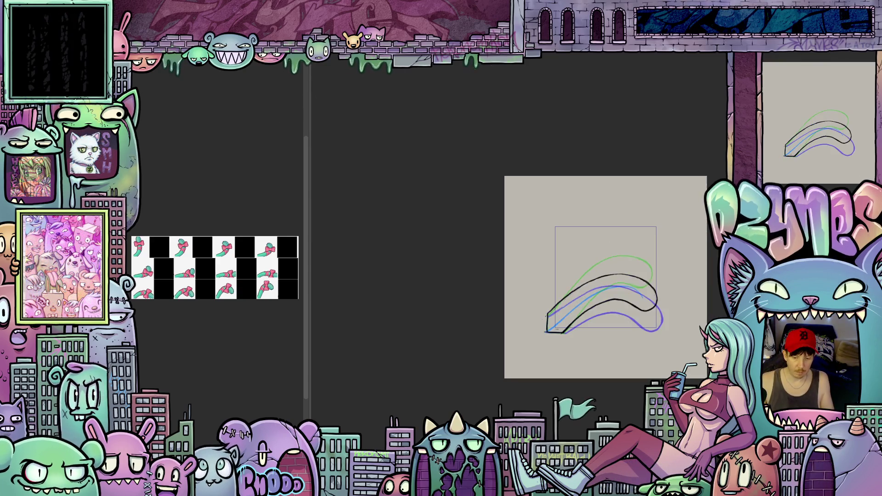
pyautogui.press('Right')
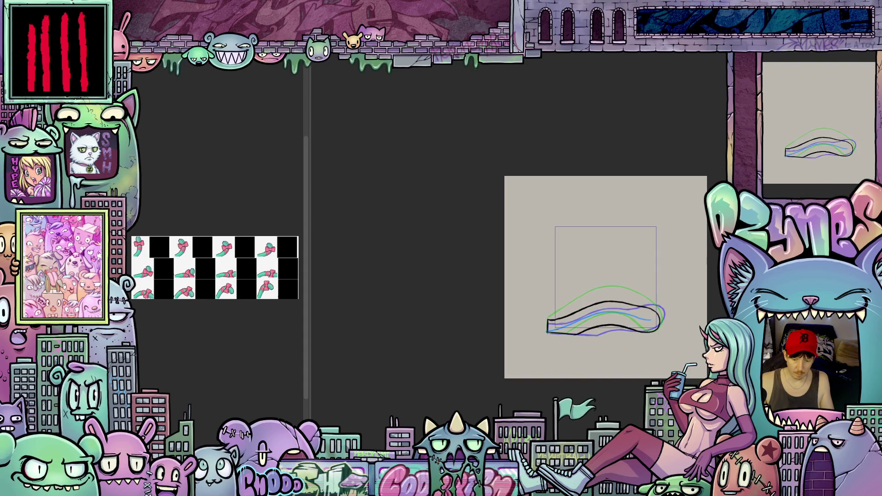
pyautogui.press('Right')
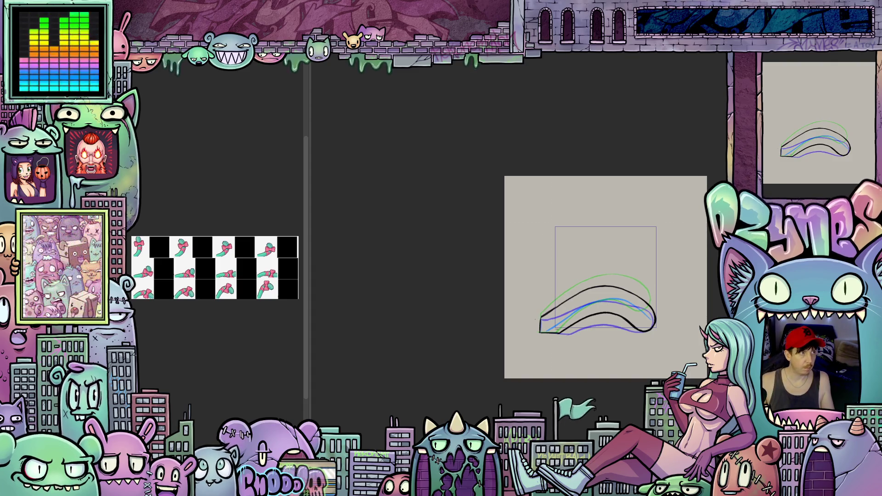
pyautogui.press('space')
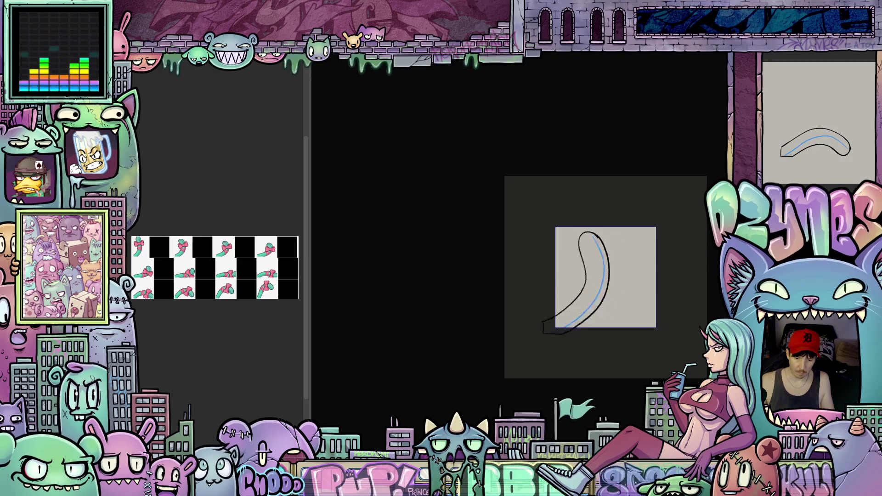
pyautogui.press('space')
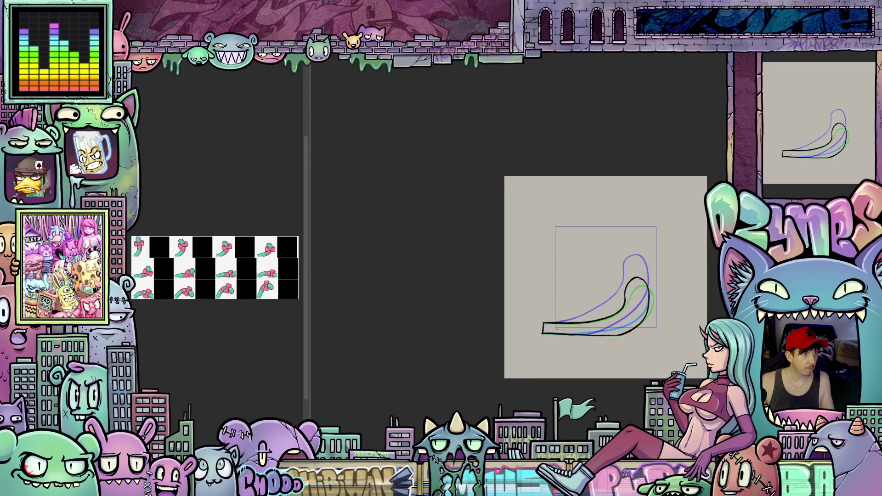
pyautogui.press('Right')
pyautogui.press('Right')
pyautogui.press('Right')
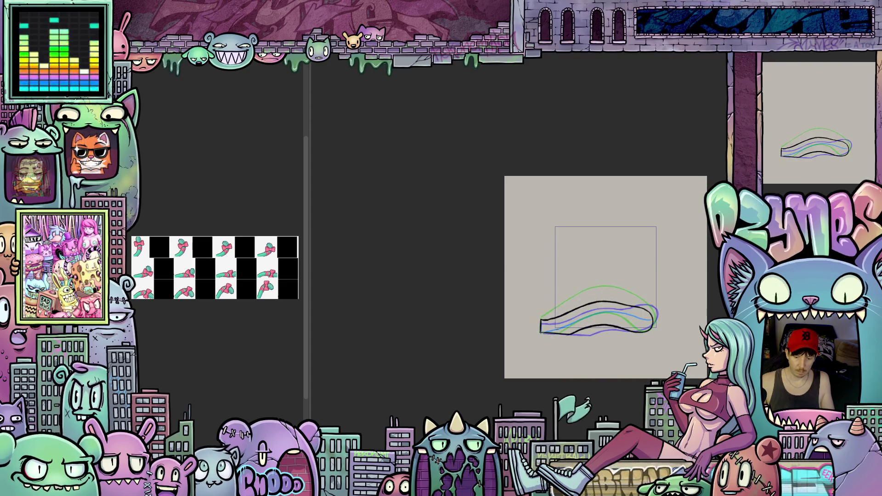
pyautogui.press('Right')
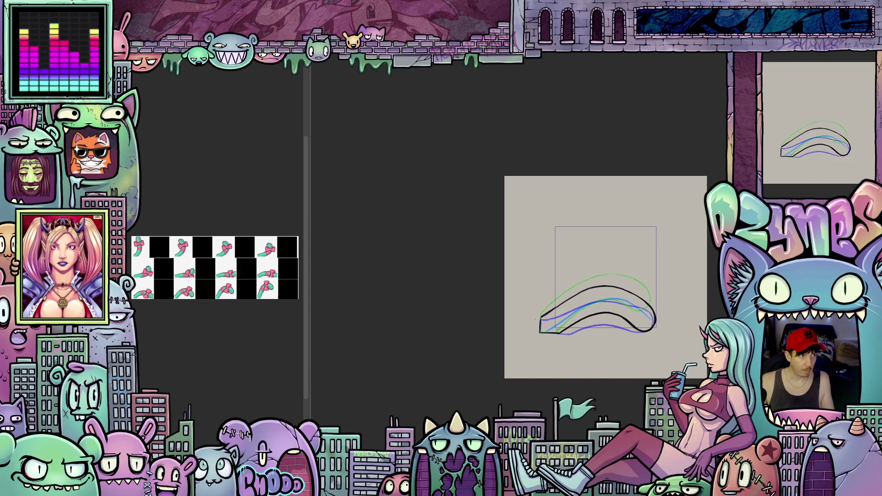
pyautogui.press('Right')
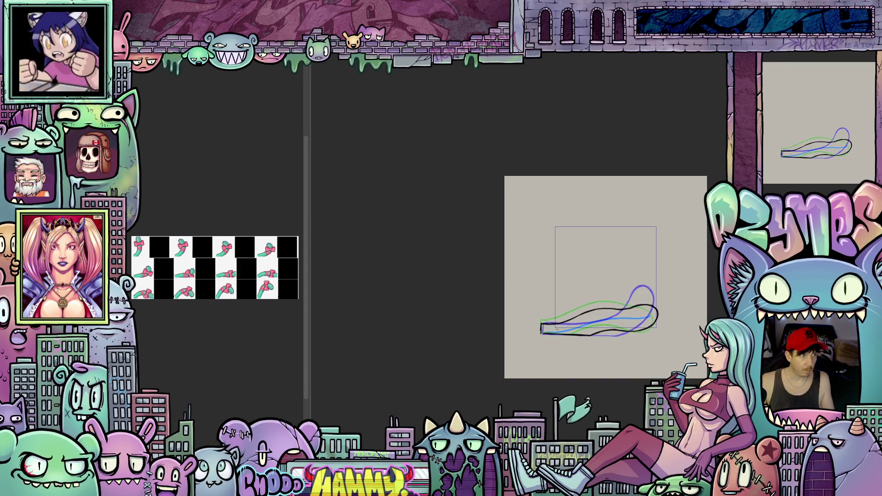
pyautogui.press('Right')
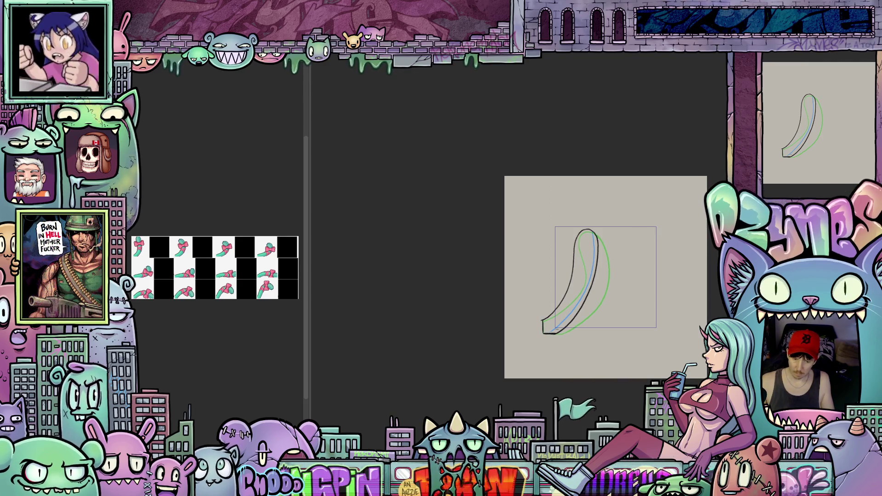
pyautogui.press('Right')
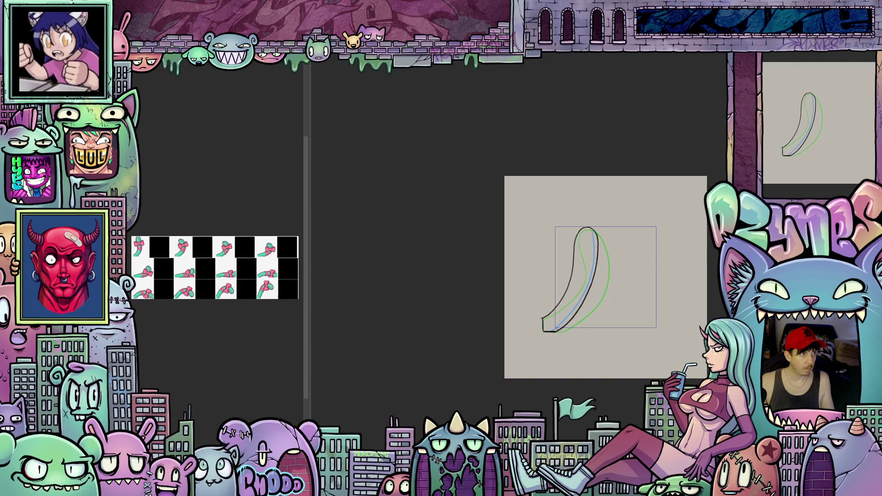
pyautogui.press('space')
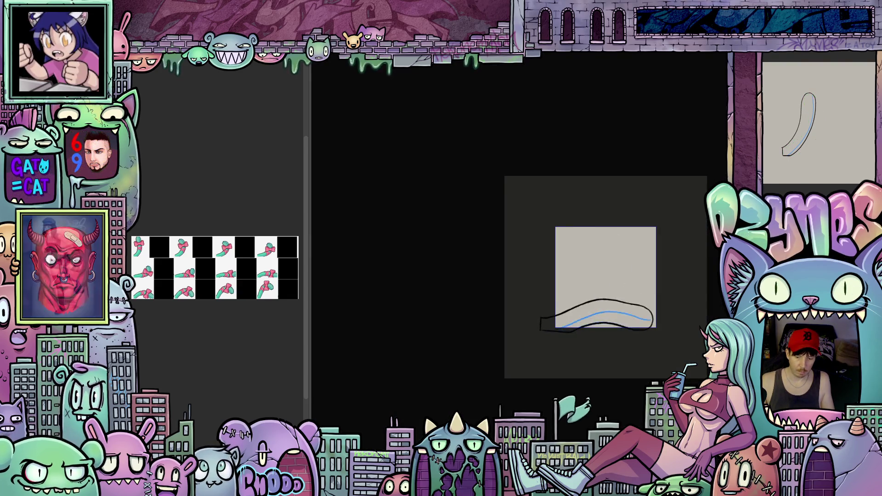